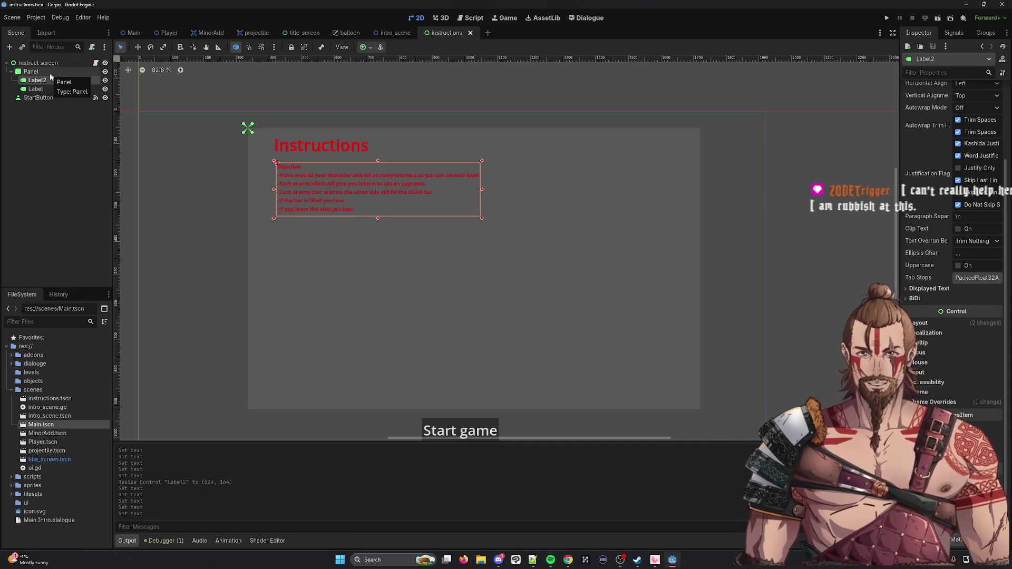
Step: Paste a copy of the objective label and reparent it directly under the Panel
{"action": "key", "text": "ctrl+v"}
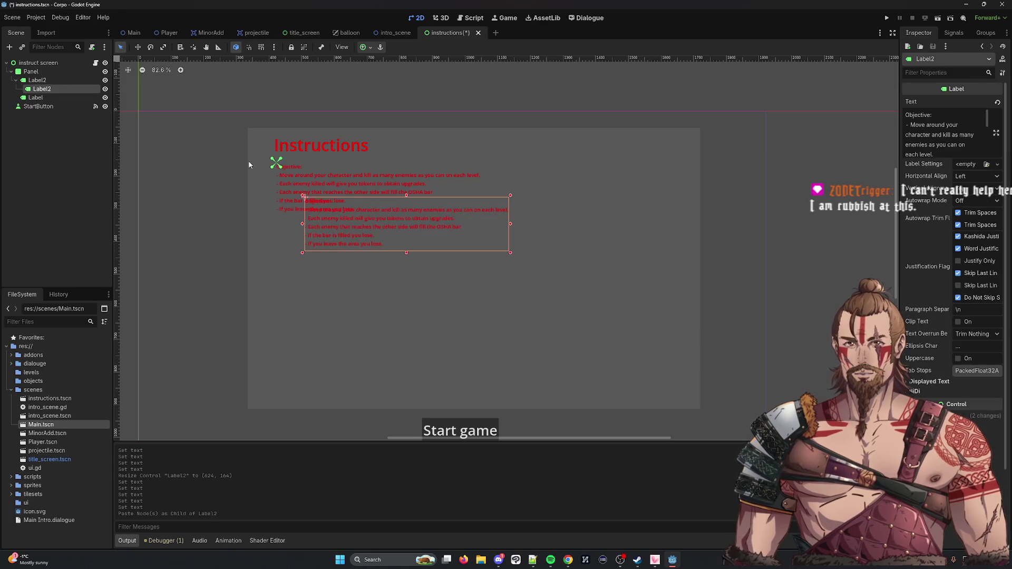
{"action": "mouse_move", "coordinate": [356, 198]}
{"action": "left_mouse_down"}
{"action": "mouse_move", "coordinate": [335, 234]}
{"action": "mouse_move", "coordinate": [332, 272]}
{"action": "left_mouse_up"}
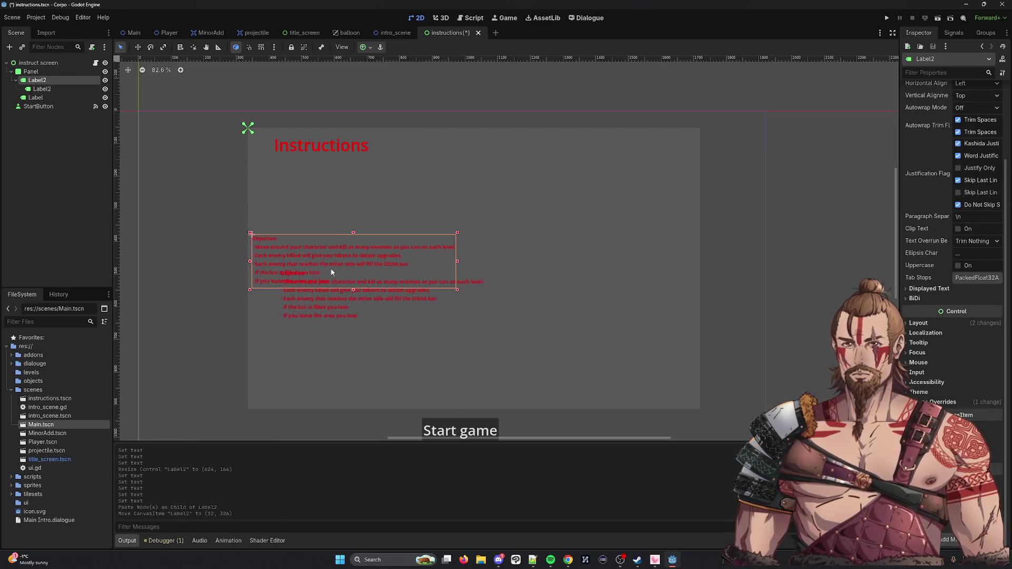
{"action": "key", "text": "ctrl+z"}
{"action": "left_click_drag", "start_coordinate": [52, 87], "coordinate": [46, 77]}
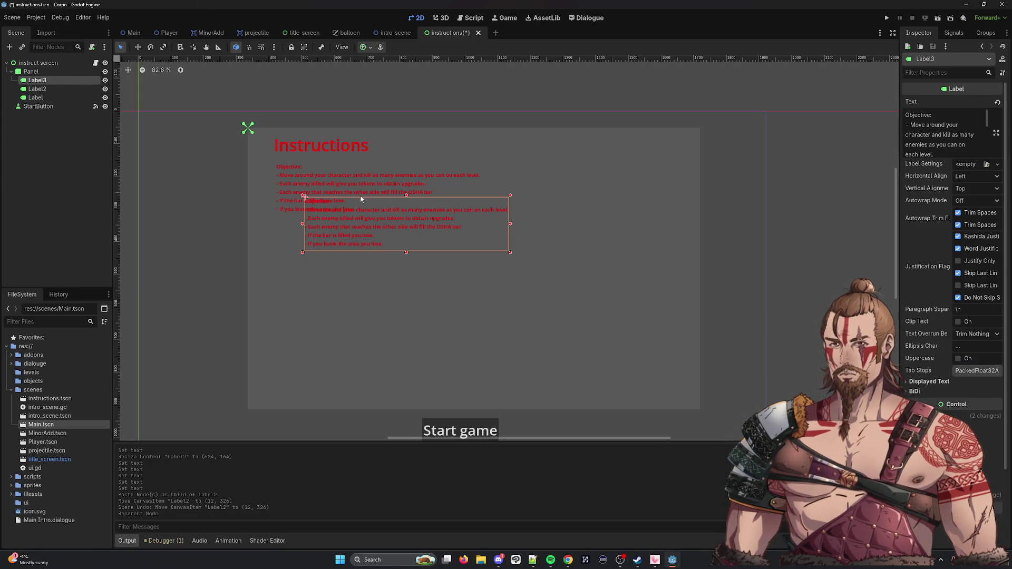
Step: Place Label3 below the objective text and rename its heading to Controls
{"action": "mouse_move", "coordinate": [473, 197]}
{"action": "left_mouse_down"}
{"action": "mouse_move", "coordinate": [443, 239]}
{"action": "mouse_move", "coordinate": [404, 220]}
{"action": "left_mouse_up"}
{"action": "key", "text": "ctrl+z"}
{"action": "left_click", "coordinate": [55, 80]}
{"action": "mouse_move", "coordinate": [474, 241]}
{"action": "left_mouse_down"}
{"action": "mouse_move", "coordinate": [454, 291]}
{"action": "mouse_move", "coordinate": [427, 280]}
{"action": "left_mouse_up"}
{"action": "left_click_drag", "start_coordinate": [343, 255], "coordinate": [357, 258]}
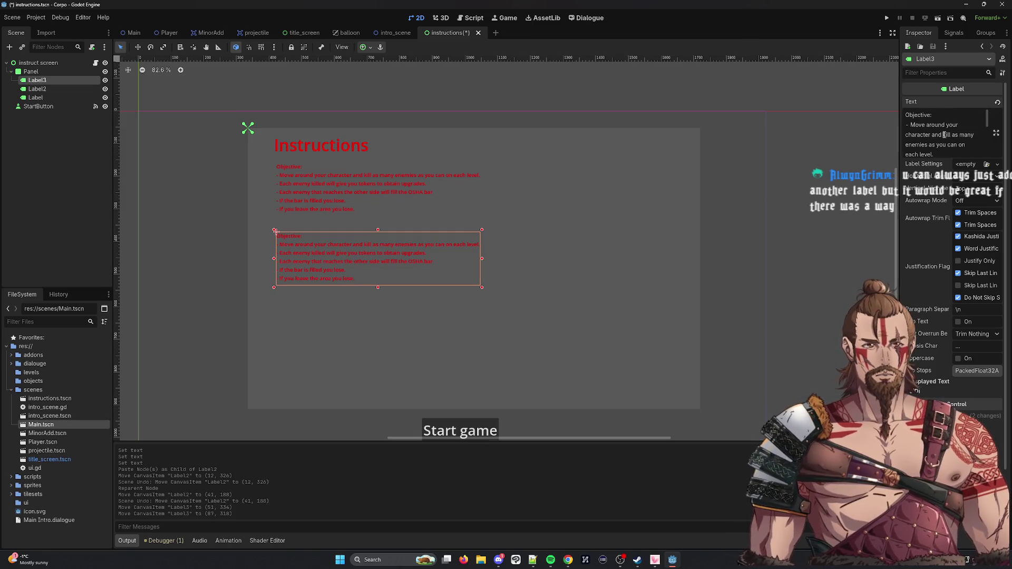
{"action": "left_click_drag", "start_coordinate": [931, 114], "coordinate": [905, 113]}
{"action": "type", "text": "Controls:"}
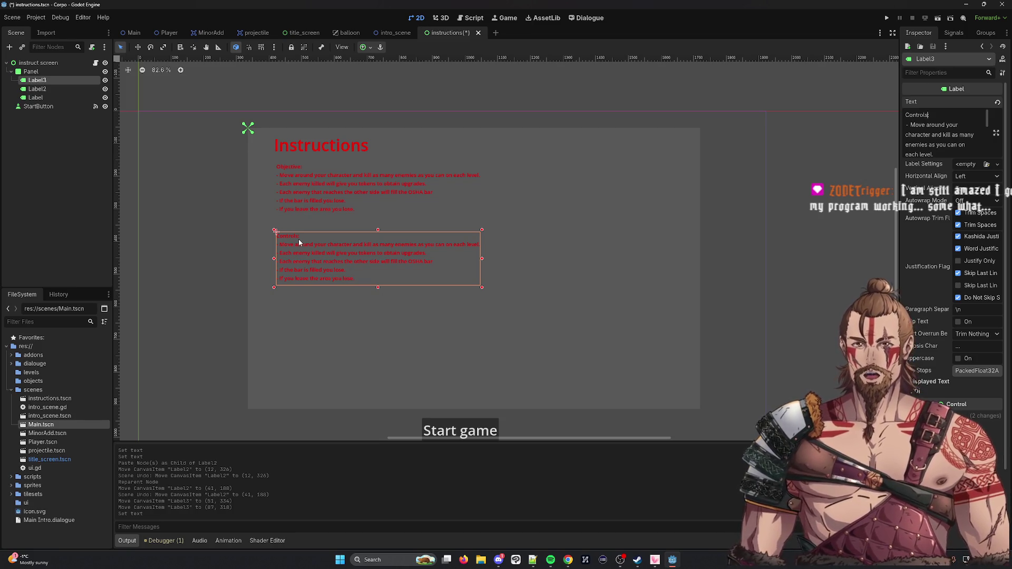
Step: Delete the copied objective lines from Label3, leaving the Controls: heading and a new line
{"action": "scroll", "coordinate": [958, 143], "scroll_direction": "down", "scroll_amount": 3}
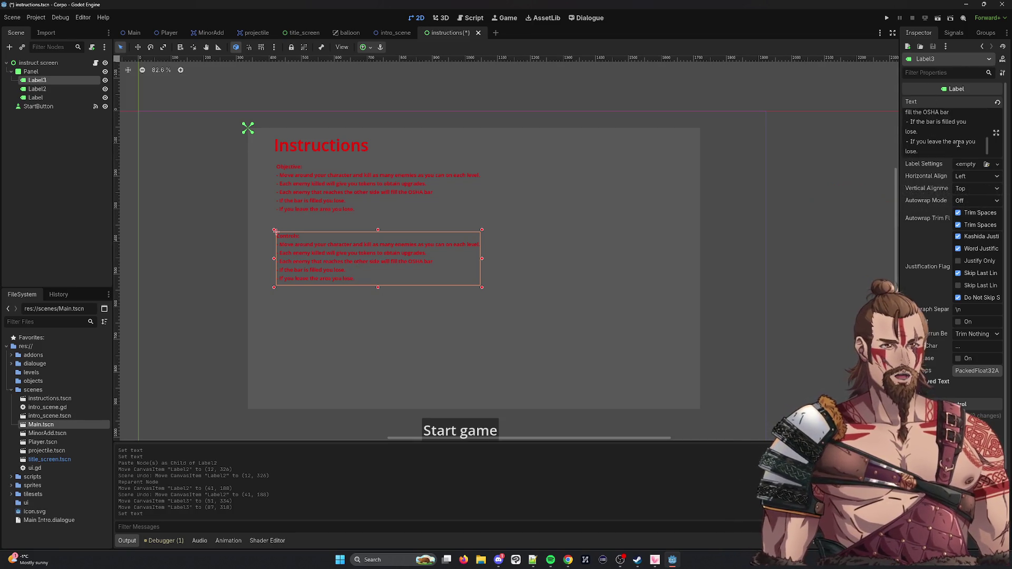
{"action": "mouse_move", "coordinate": [944, 149]}
{"action": "left_mouse_down"}
{"action": "mouse_move", "coordinate": [927, 110]}
{"action": "mouse_move", "coordinate": [905, 124]}
{"action": "left_mouse_up"}
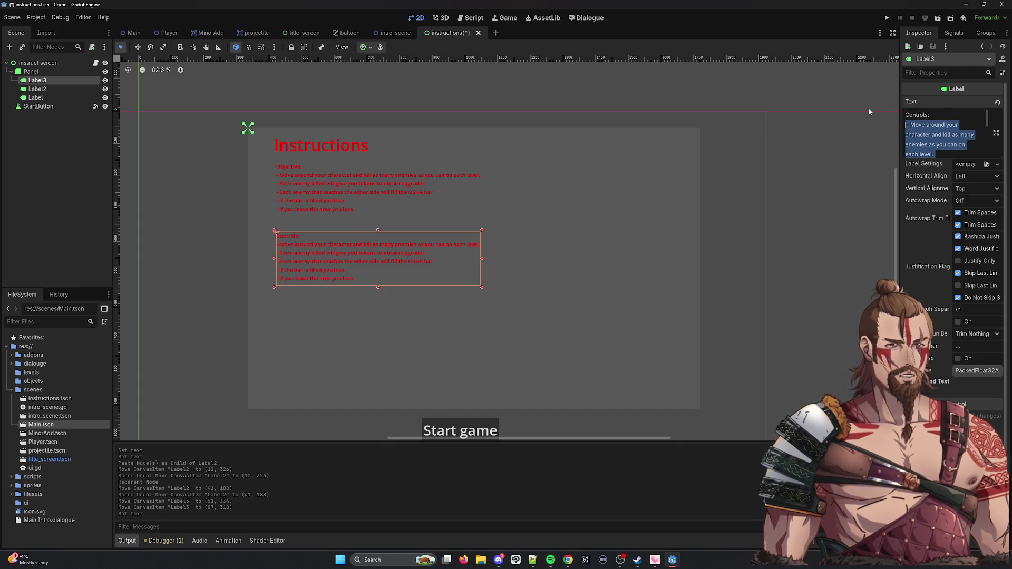
{"action": "key", "text": "BackSpace"}
{"action": "type", "text": "-"}
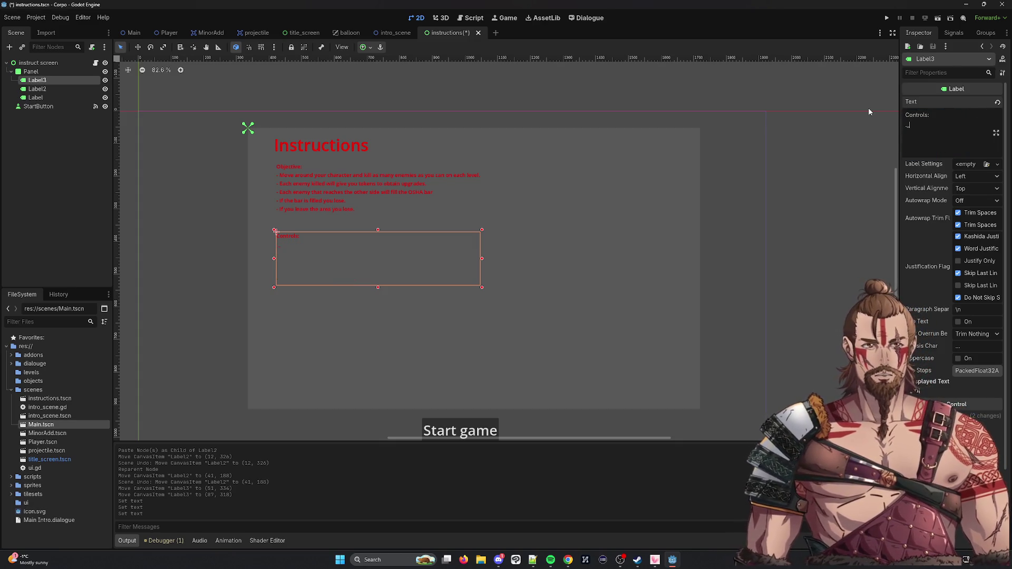
{"action": "type", "text": "> move "}
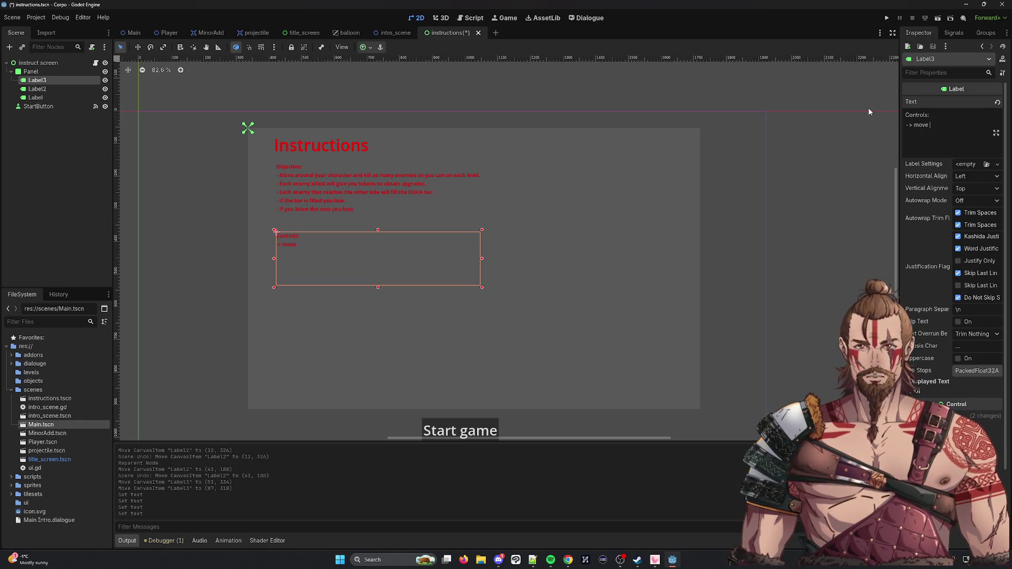
{"action": "type", "text": "left"}
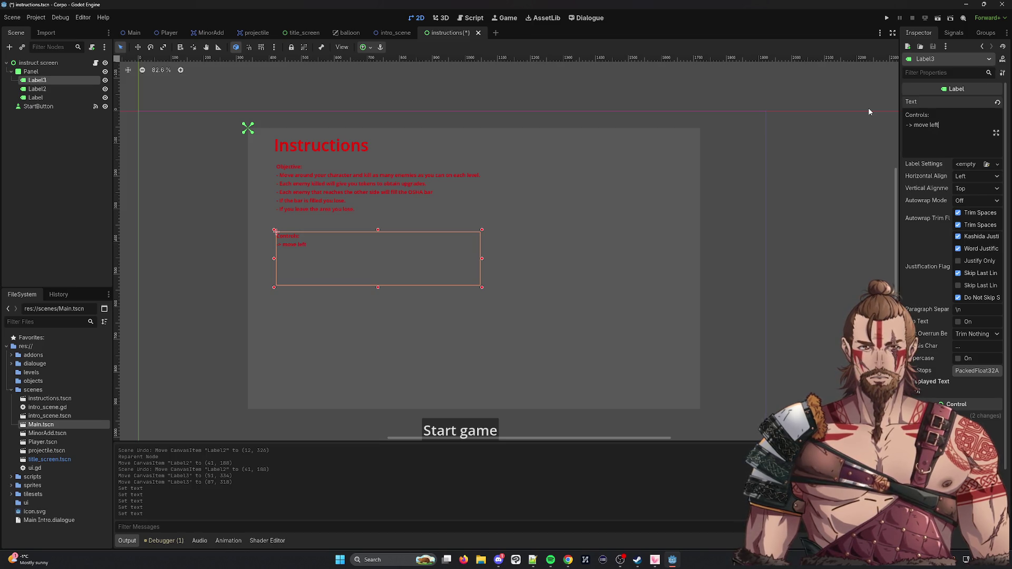
{"action": "key", "text": "BackSpace"}
{"action": "key", "text": "BackSpace"}
{"action": "key", "text": "BackSpace"}
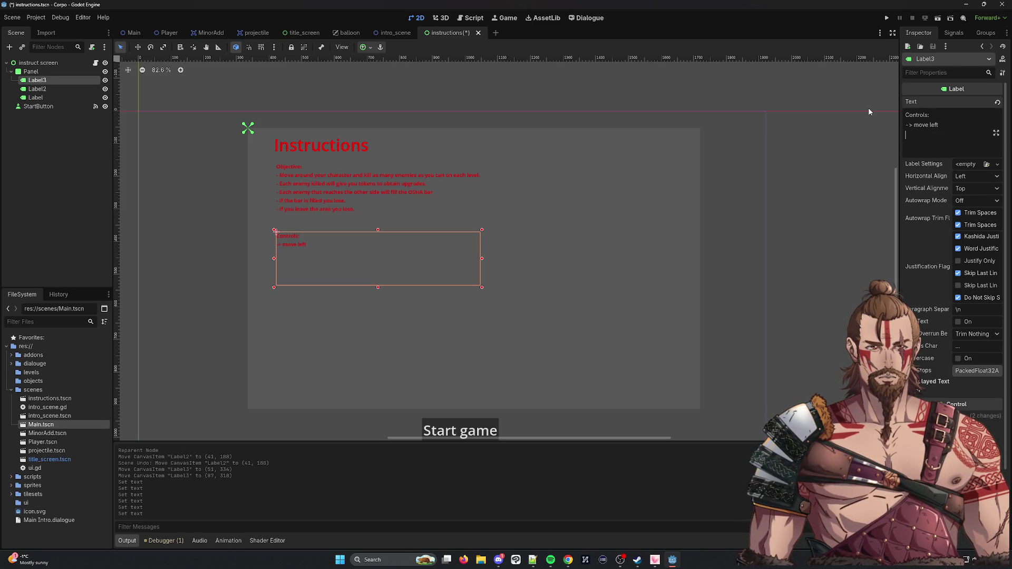
{"action": "key", "text": "BackSpace"}
{"action": "key", "text": "BackSpace"}
{"action": "key", "text": "BackSpace"}
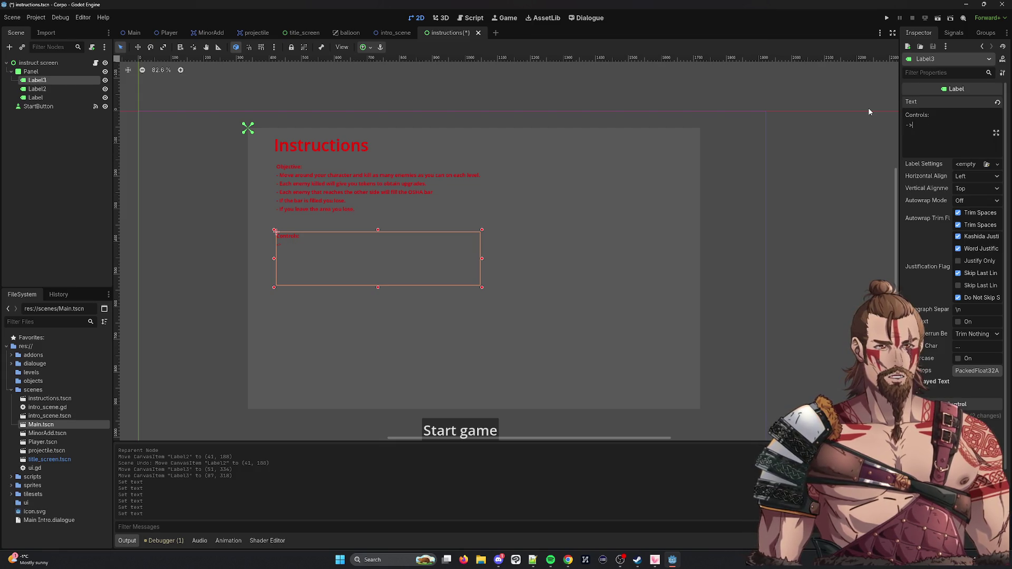
{"action": "key", "text": "alt+Tab"}
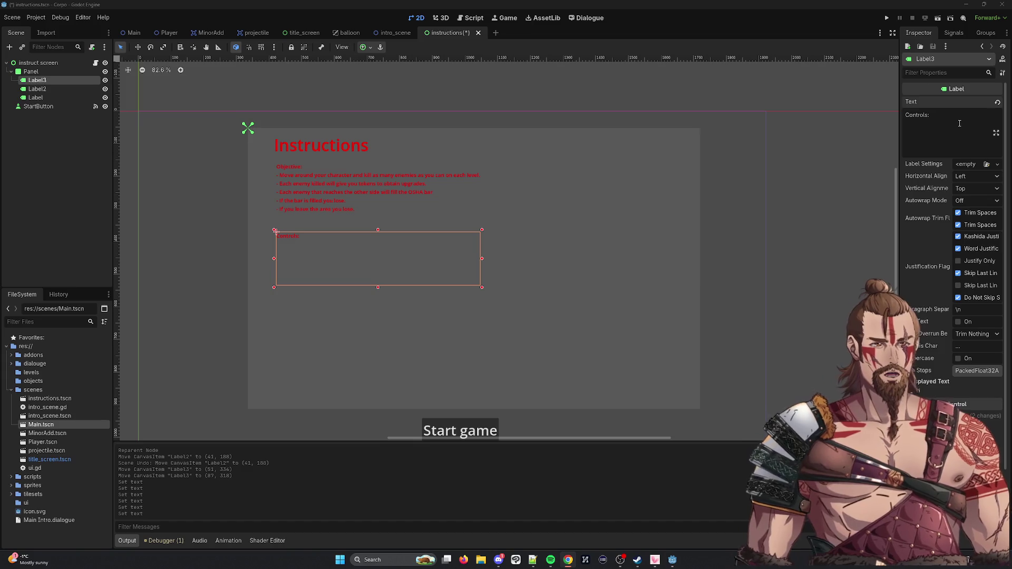
{"action": "key", "text": "Return"}
Step: Enlarge the Controls label's box to 746 × 264 beneath the Objective text
{"action": "scroll", "coordinate": [275, 258], "scroll_direction": "up", "scroll_amount": 6}
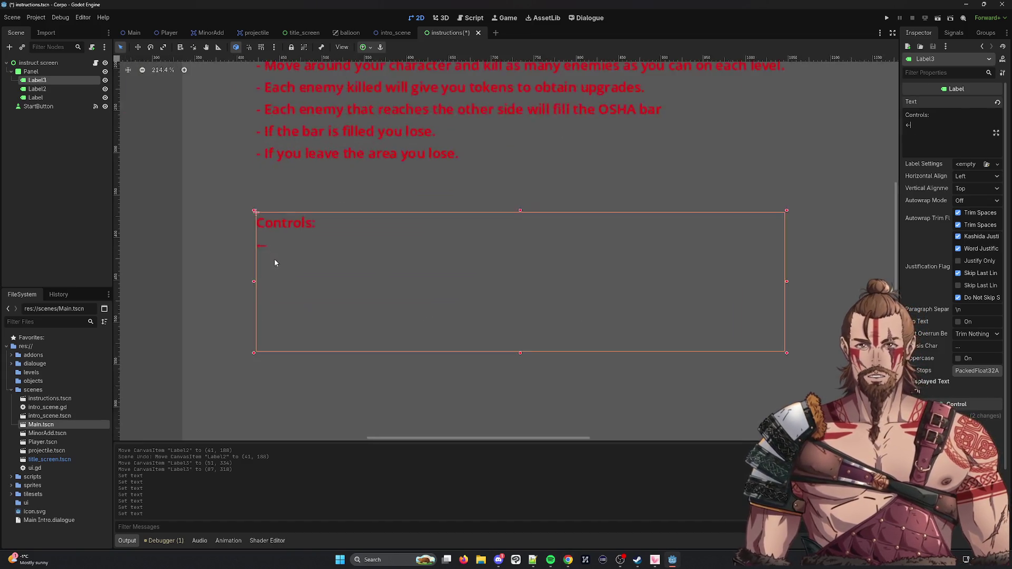
{"action": "scroll", "coordinate": [273, 252], "scroll_direction": "down", "scroll_amount": 3}
{"action": "scroll", "coordinate": [262, 231], "scroll_direction": "down", "scroll_amount": 4}
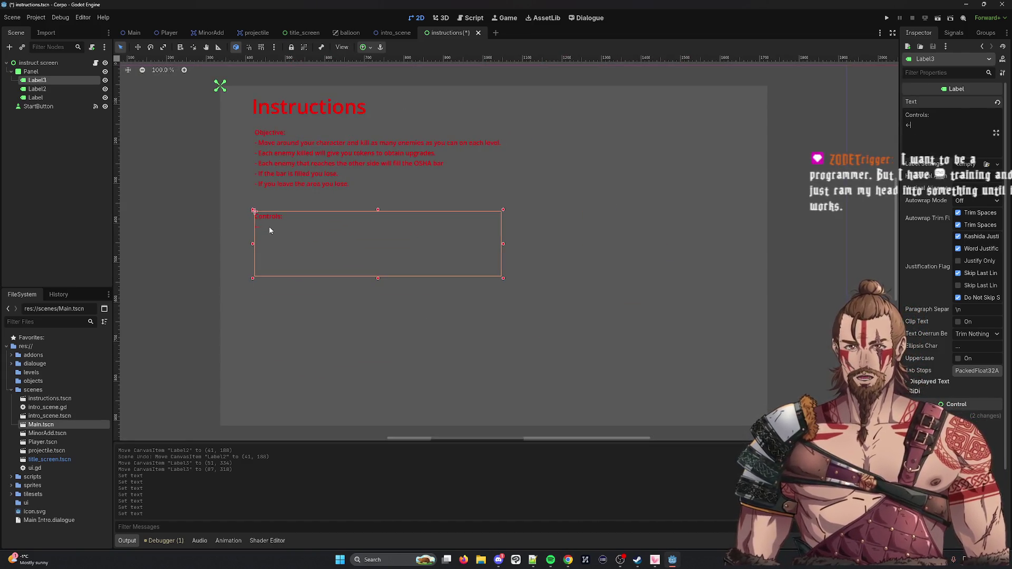
{"action": "left_click_drag", "start_coordinate": [502, 277], "coordinate": [551, 309]}
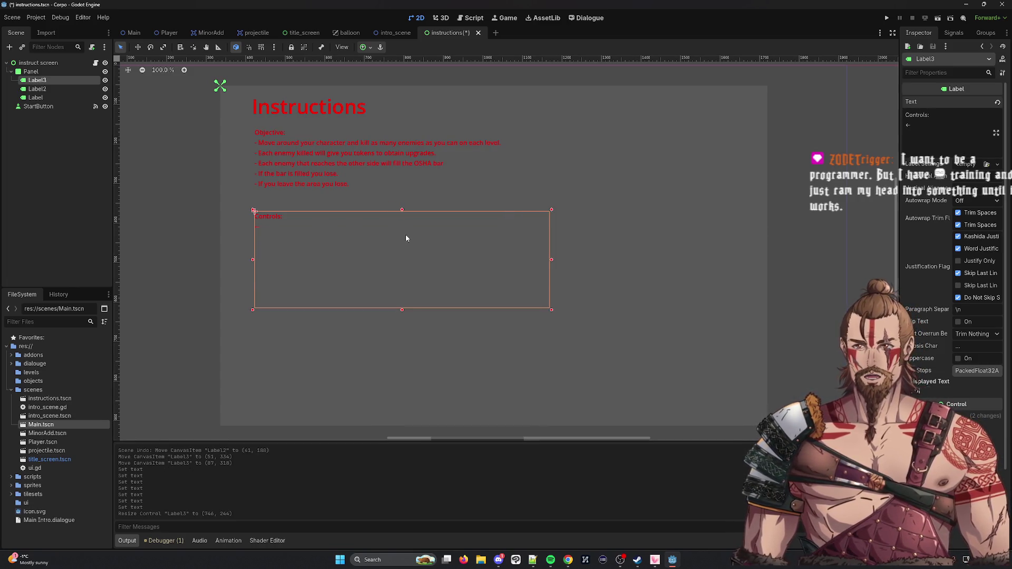
{"action": "left_click", "coordinate": [360, 155]}
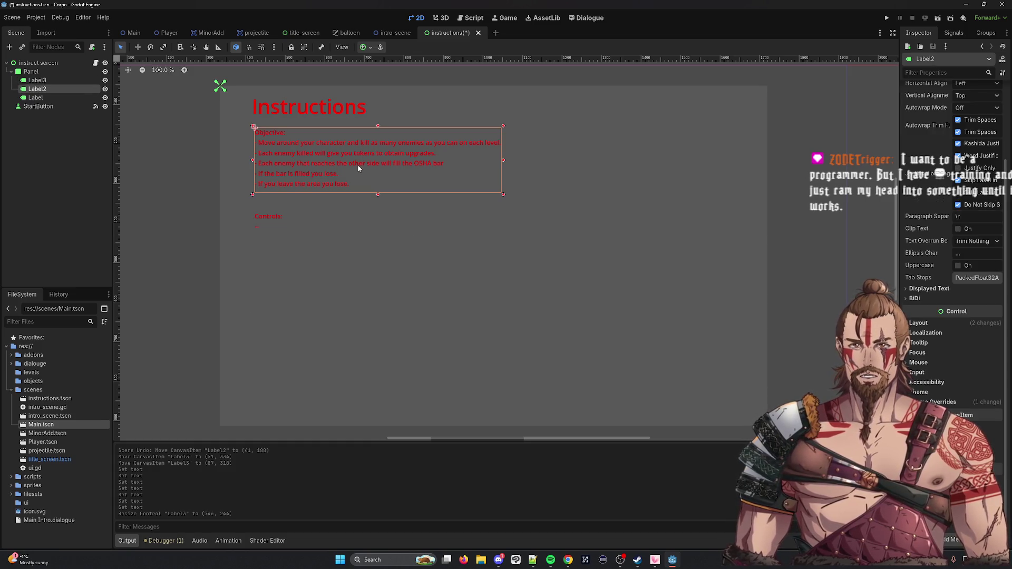
{"action": "scroll", "coordinate": [533, 315], "scroll_direction": "down", "scroll_amount": 2}
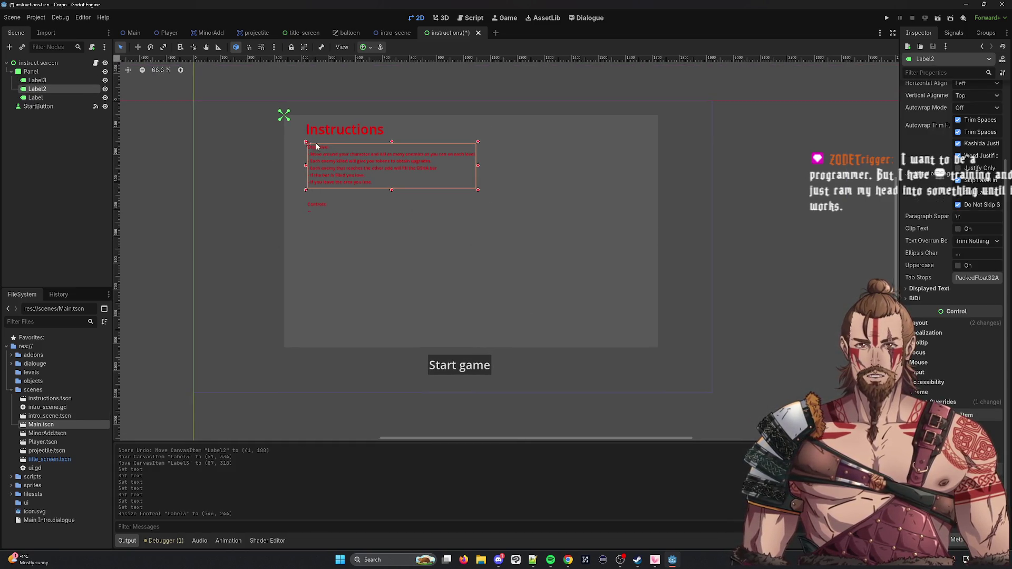
{"action": "left_click", "coordinate": [346, 130]}
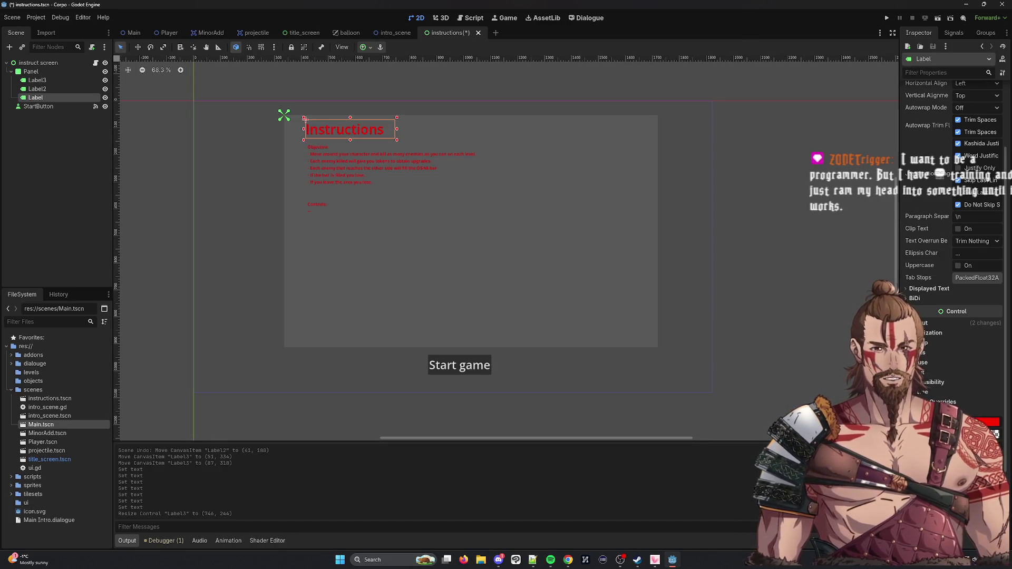
Step: Enlarge the Instructions title's font size and move it right toward centre
{"action": "key", "text": "Return"}
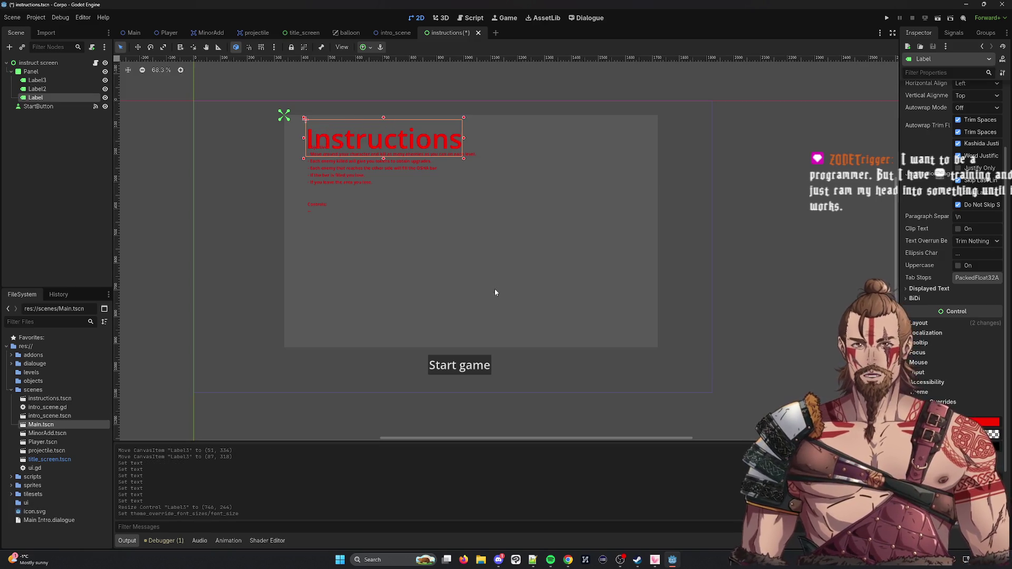
{"action": "left_click_drag", "start_coordinate": [422, 118], "coordinate": [483, 117]}
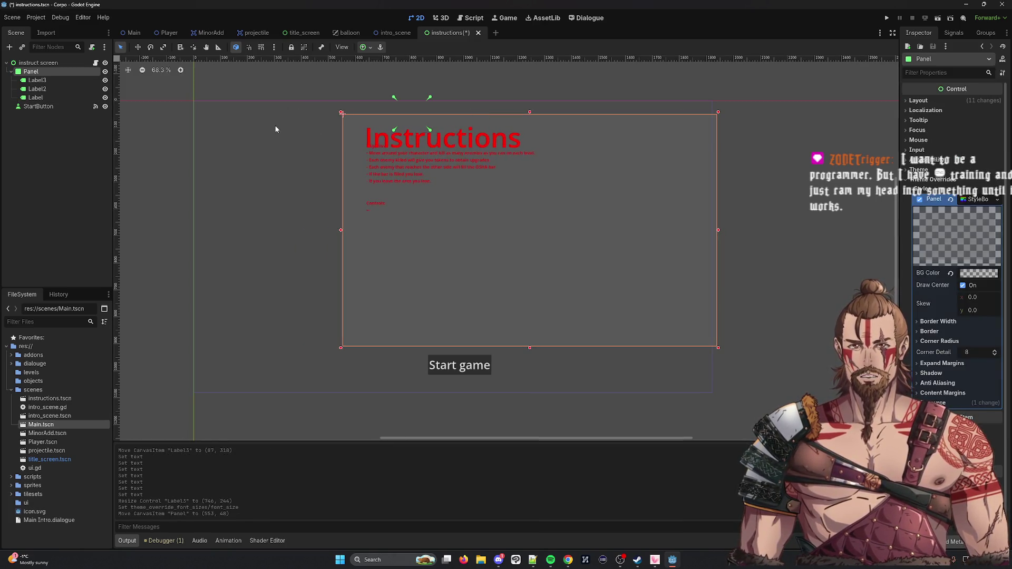
{"action": "key", "text": "ctrl+z"}
{"action": "left_click_drag", "start_coordinate": [406, 135], "coordinate": [503, 124]}
Step: Shift the objective text slightly down and the Controls label further down the panel
{"action": "left_click", "coordinate": [341, 172]}
{"action": "left_click_drag", "start_coordinate": [325, 149], "coordinate": [323, 159]}
{"action": "mouse_move", "coordinate": [327, 206]}
{"action": "left_mouse_down"}
{"action": "mouse_move", "coordinate": [318, 262]}
{"action": "mouse_move", "coordinate": [327, 255]}
{"action": "left_mouse_up"}
{"action": "key", "text": "ctrl+z"}
{"action": "left_click", "coordinate": [318, 195]}
{"action": "mouse_move", "coordinate": [314, 214]}
{"action": "left_mouse_down"}
{"action": "mouse_move", "coordinate": [327, 201]}
{"action": "mouse_move", "coordinate": [333, 276]}
{"action": "mouse_move", "coordinate": [328, 264]}
{"action": "left_mouse_up"}
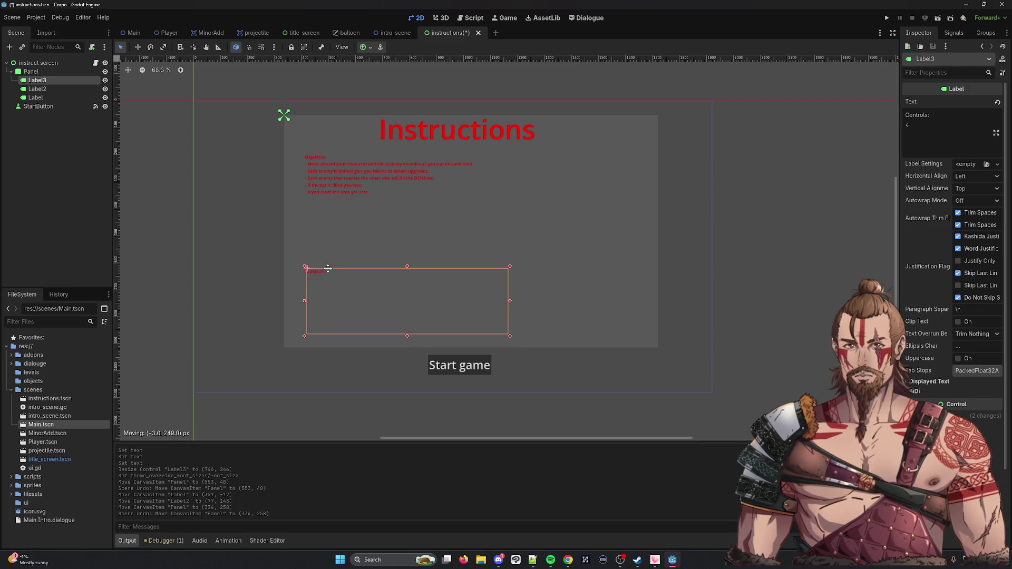
Step: Adjust the objective text's font size override to a larger readable size
{"action": "left_click", "coordinate": [330, 170]}
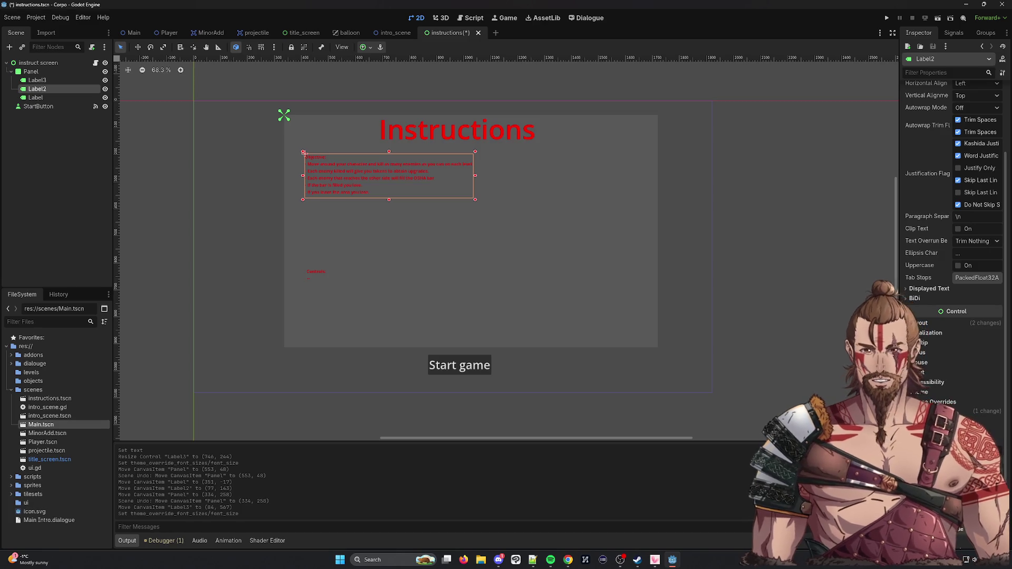
{"action": "key", "text": "Return"}
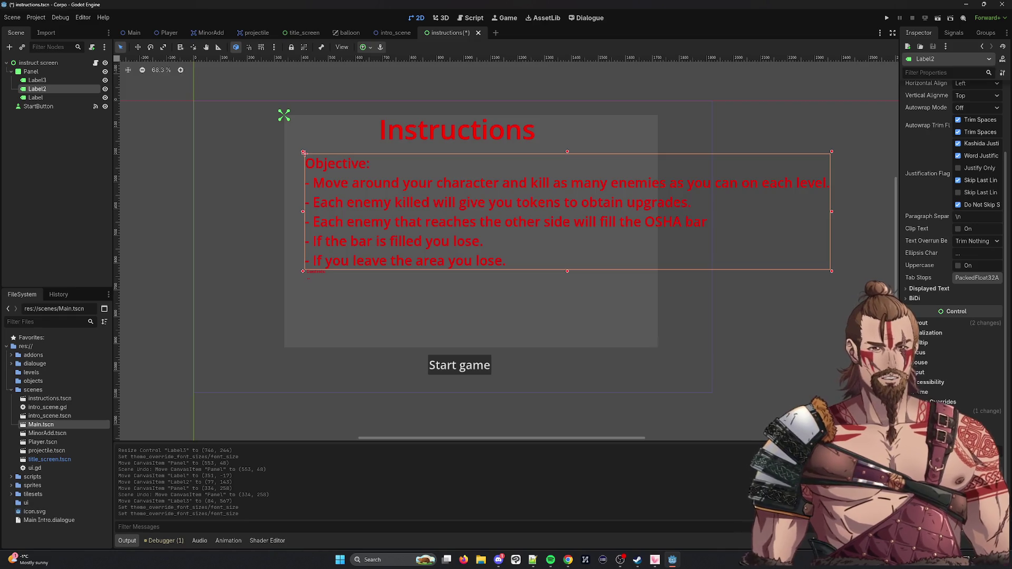
{"action": "key", "text": "Return"}
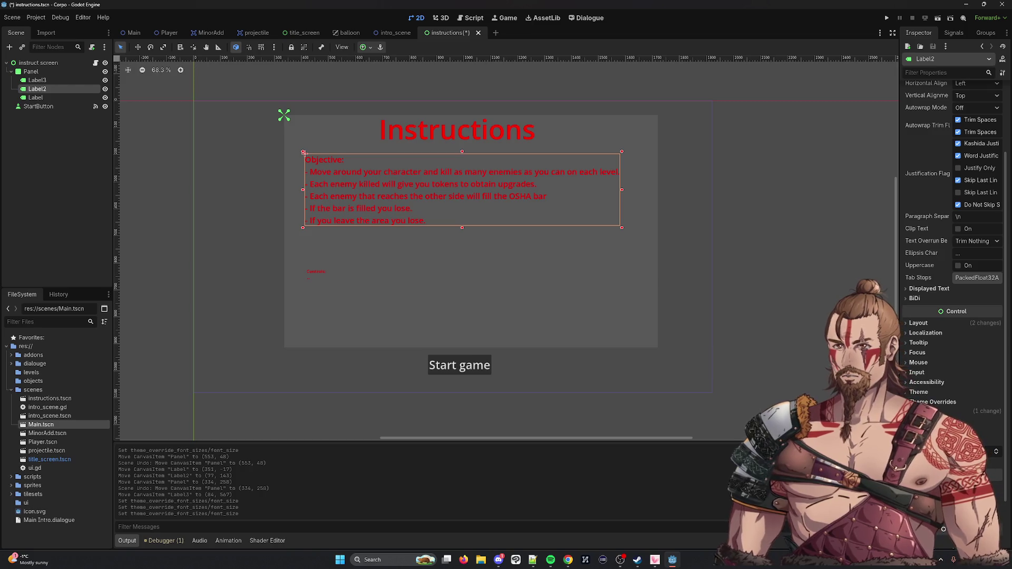
{"action": "left_click", "coordinate": [324, 293]}
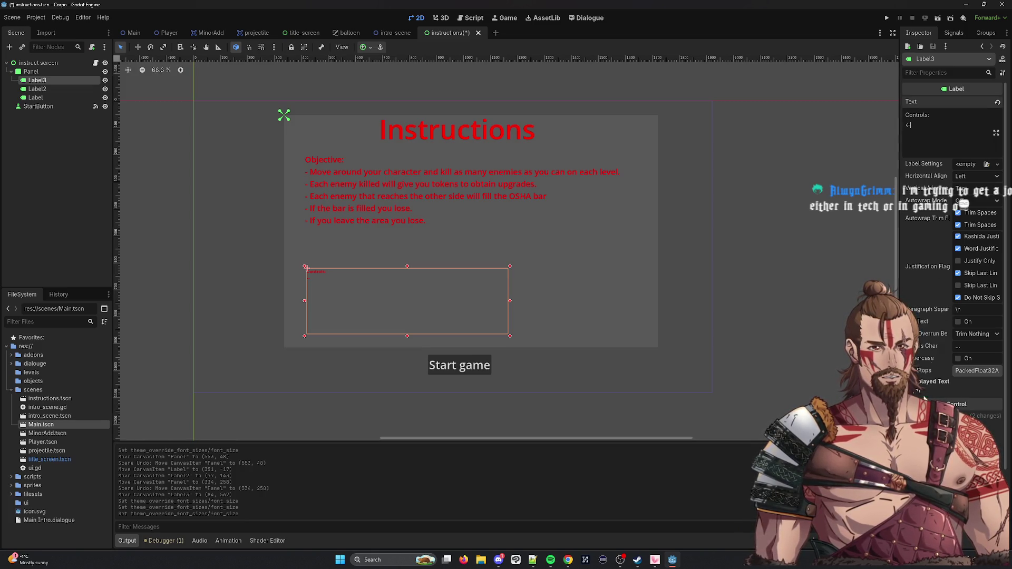
Step: Enable the Controls label's font size theme override and set it to 30
{"action": "scroll", "coordinate": [952, 237], "scroll_direction": "down", "scroll_amount": 3}
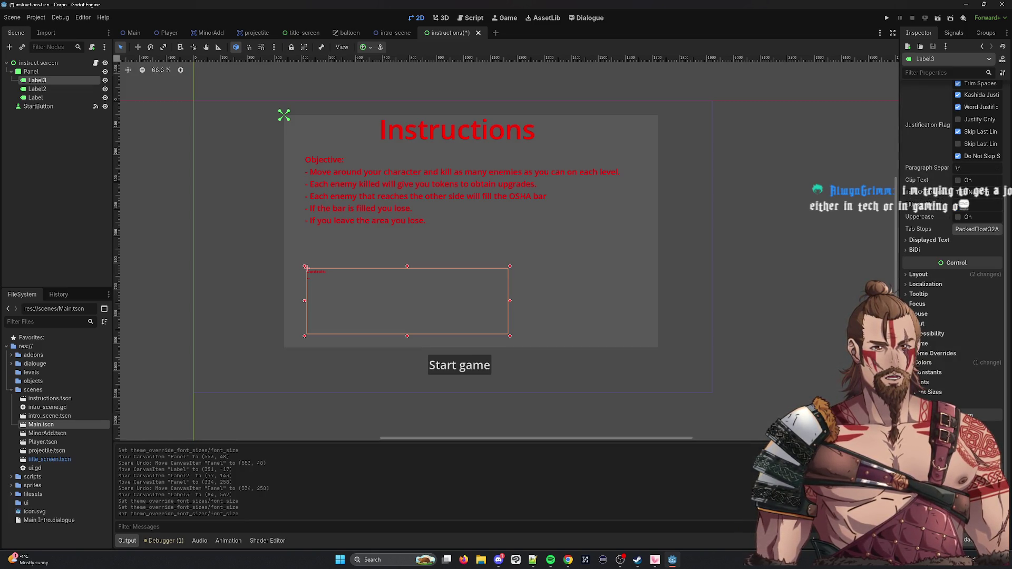
{"action": "left_click", "coordinate": [933, 414]}
{"action": "left_click", "coordinate": [930, 392]}
{"action": "left_click", "coordinate": [973, 404]}
{"action": "type", "text": "30"}
{"action": "key", "text": "Return"}
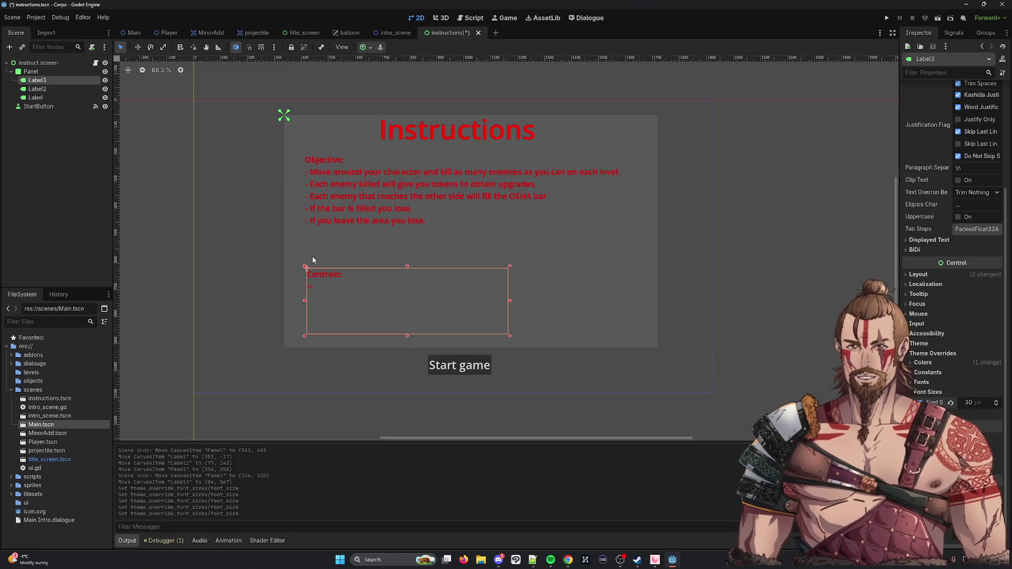
Step: Move the Controls label higher on the panel and clear its 30 font size
{"action": "left_click_drag", "start_coordinate": [341, 272], "coordinate": [339, 243]}
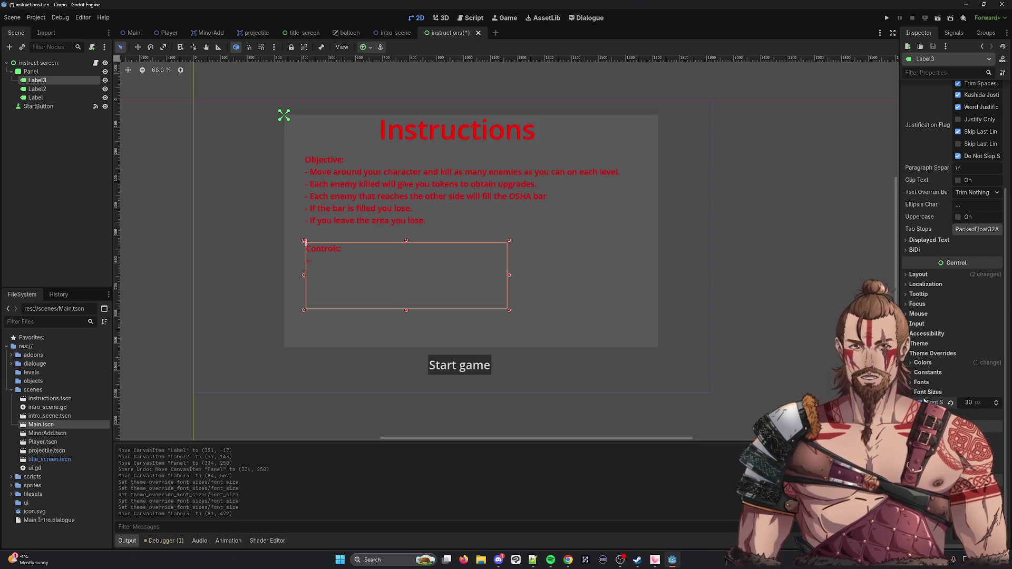
{"action": "left_click", "coordinate": [972, 403]}
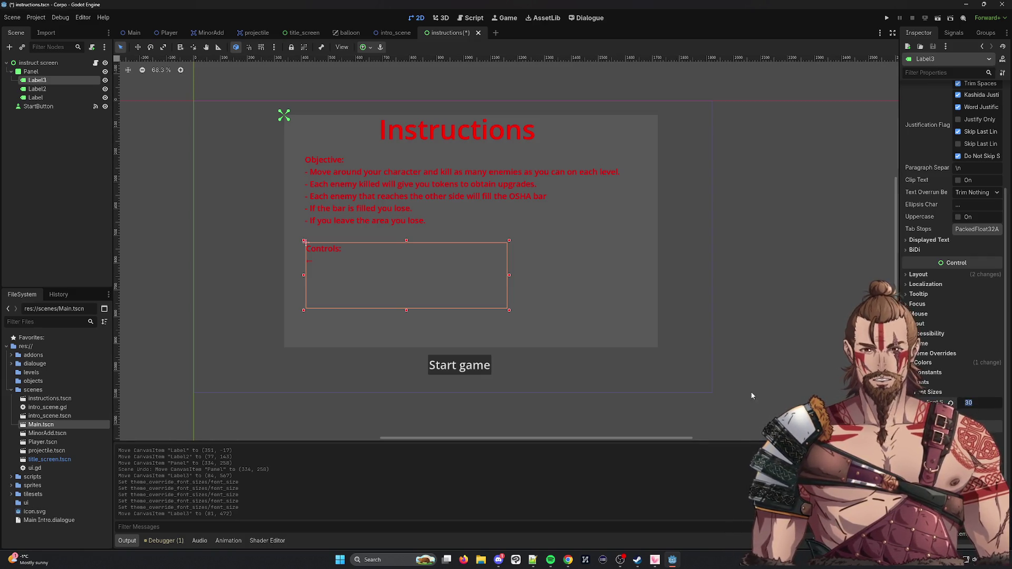
{"action": "key", "text": "BackSpace"}
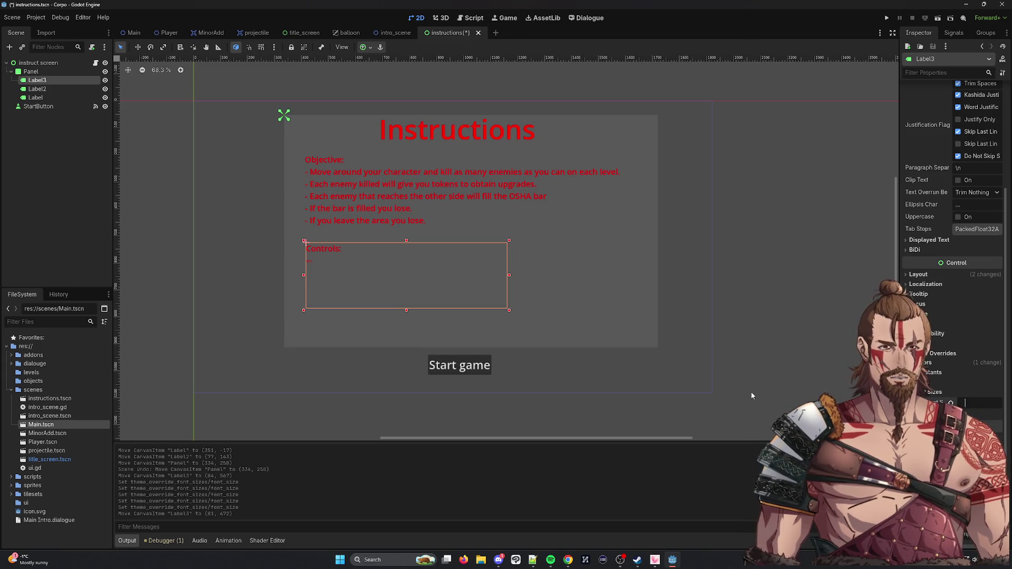
{"action": "type", "text": "40"}
{"action": "left_click", "coordinate": [367, 205]}
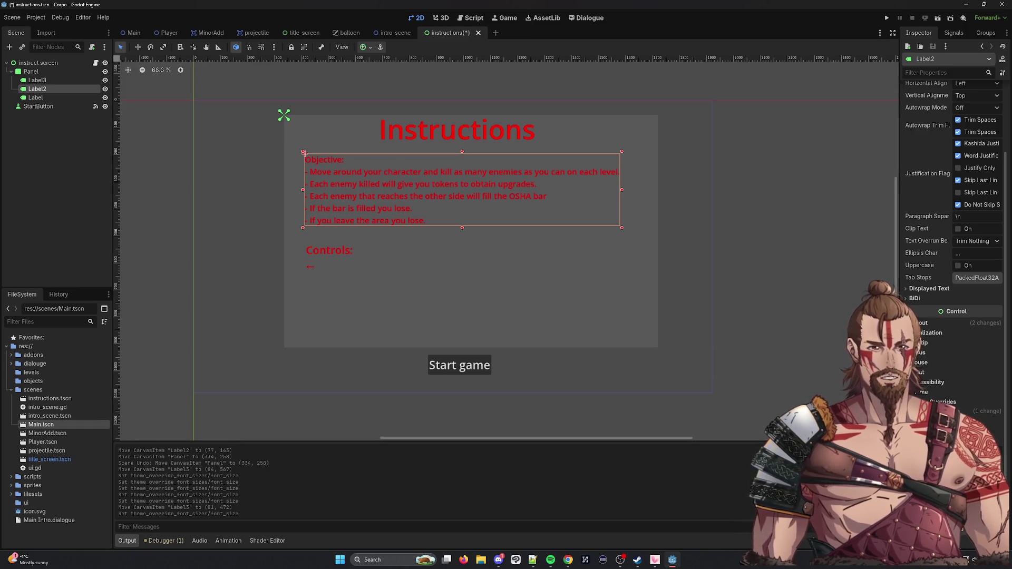
Step: Adjust the objective text's font size and move it up and left
{"action": "key", "text": "Return"}
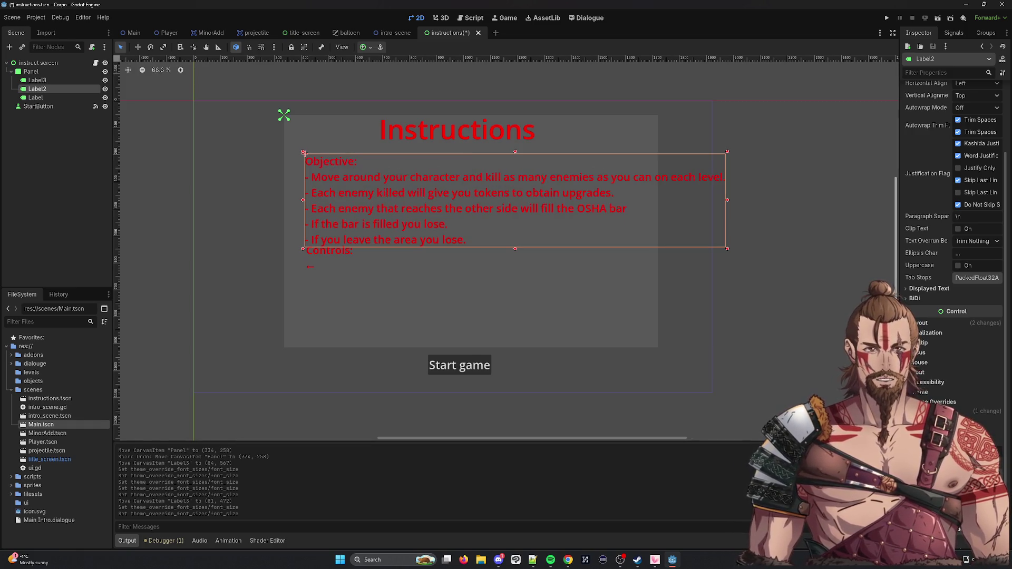
{"action": "key", "text": "Return"}
{"action": "left_click_drag", "start_coordinate": [476, 156], "coordinate": [462, 156]}
{"action": "key", "text": "ctrl+z"}
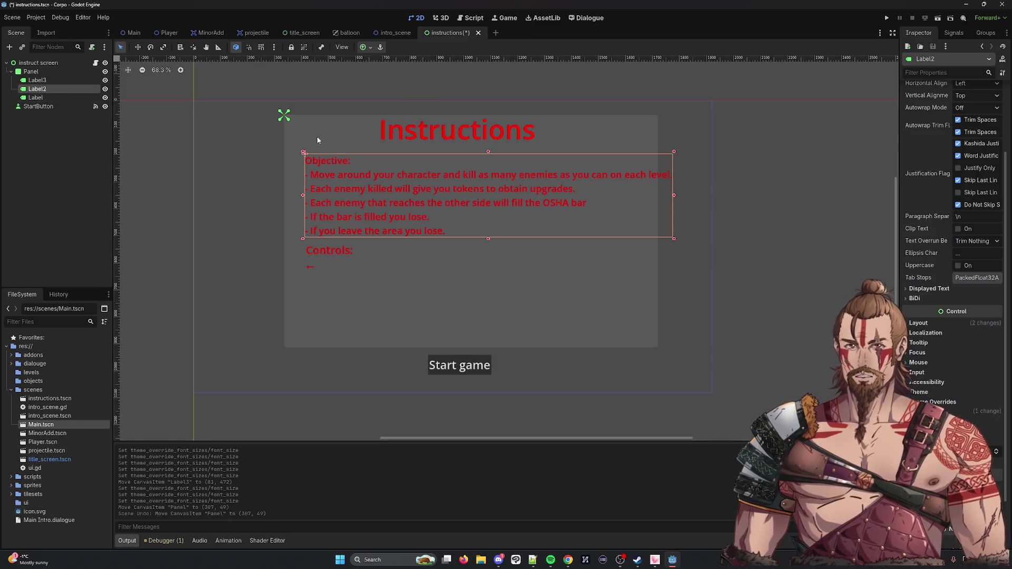
{"action": "left_click_drag", "start_coordinate": [384, 161], "coordinate": [369, 156]}
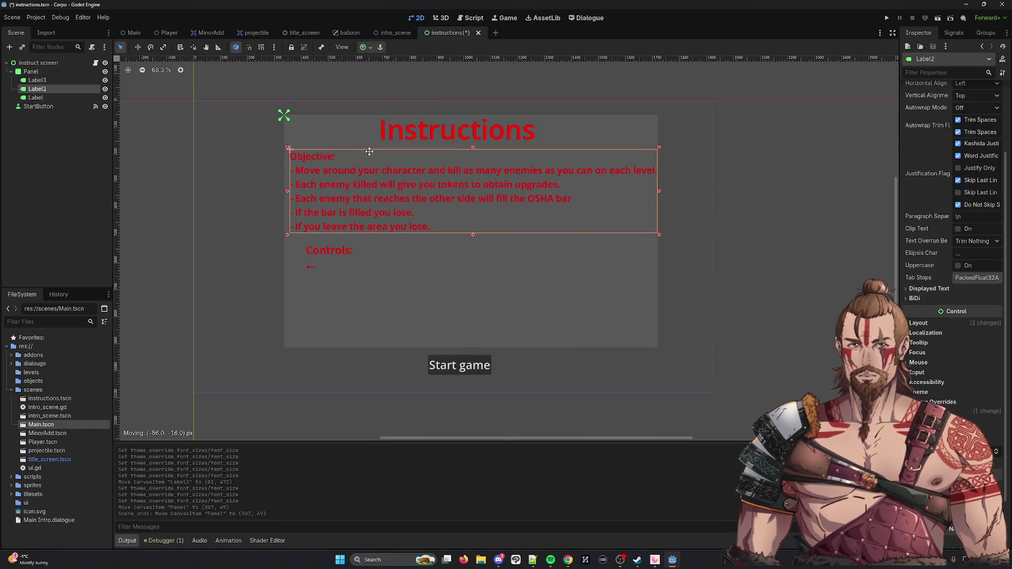
Step: Set the Controls label's font size override to 35
{"action": "left_click", "coordinate": [317, 253]}
{"action": "scroll", "coordinate": [948, 342], "scroll_direction": "down", "scroll_amount": 2}
{"action": "left_click", "coordinate": [975, 403]}
{"action": "type", "text": "35"}
{"action": "key", "text": "Return"}
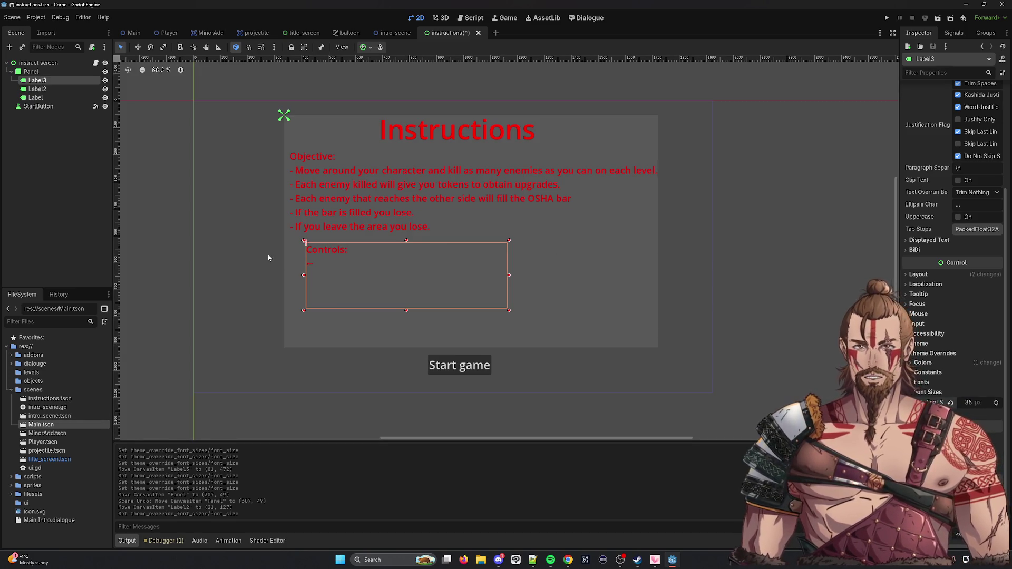
Step: Align the Controls label with the objective text, widen its box, and add a colon
{"action": "left_click_drag", "start_coordinate": [343, 244], "coordinate": [327, 240]}
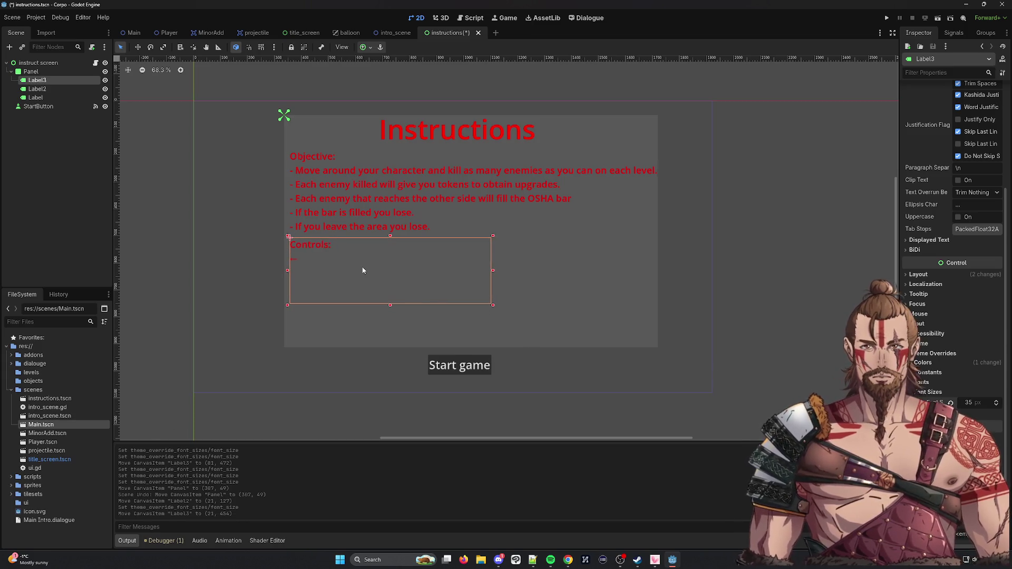
{"action": "left_click_drag", "start_coordinate": [494, 307], "coordinate": [652, 341]}
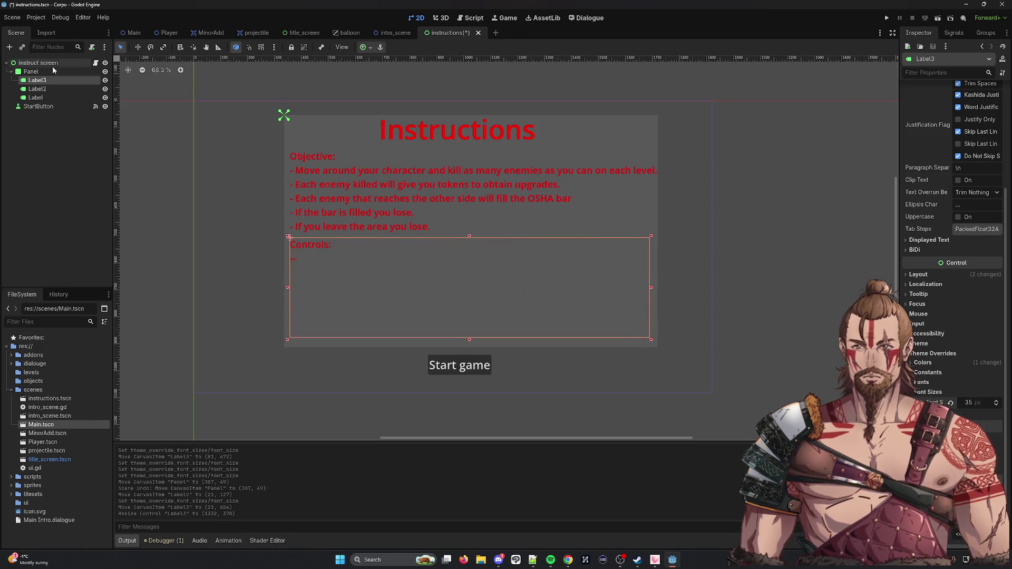
{"action": "scroll", "coordinate": [970, 119], "scroll_direction": "up", "scroll_amount": 5}
{"action": "type", "text": ":"}
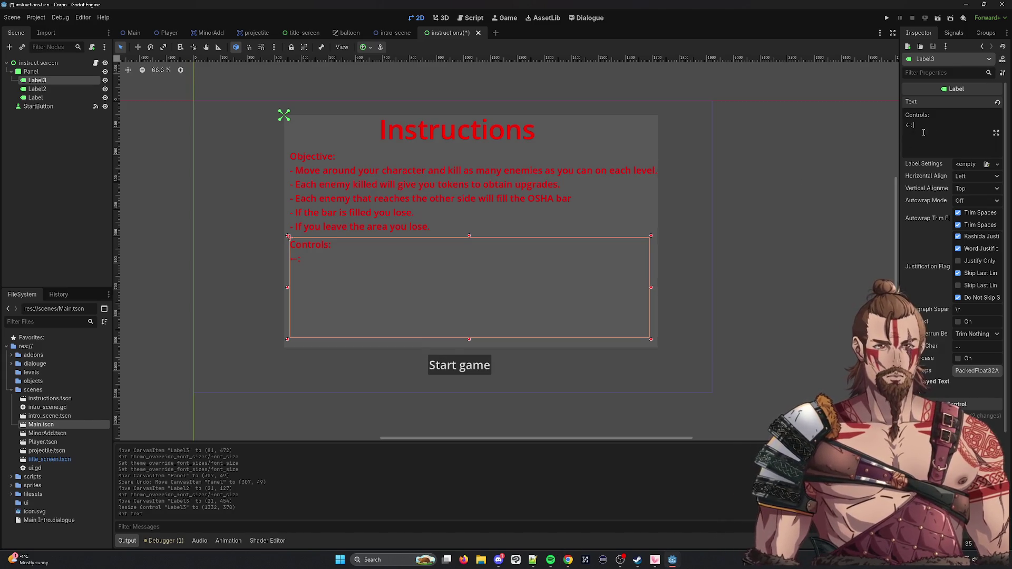
Step: Add placeholder text adf and a new arrow line to the Controls text
{"action": "key", "text": "BackSpace"}
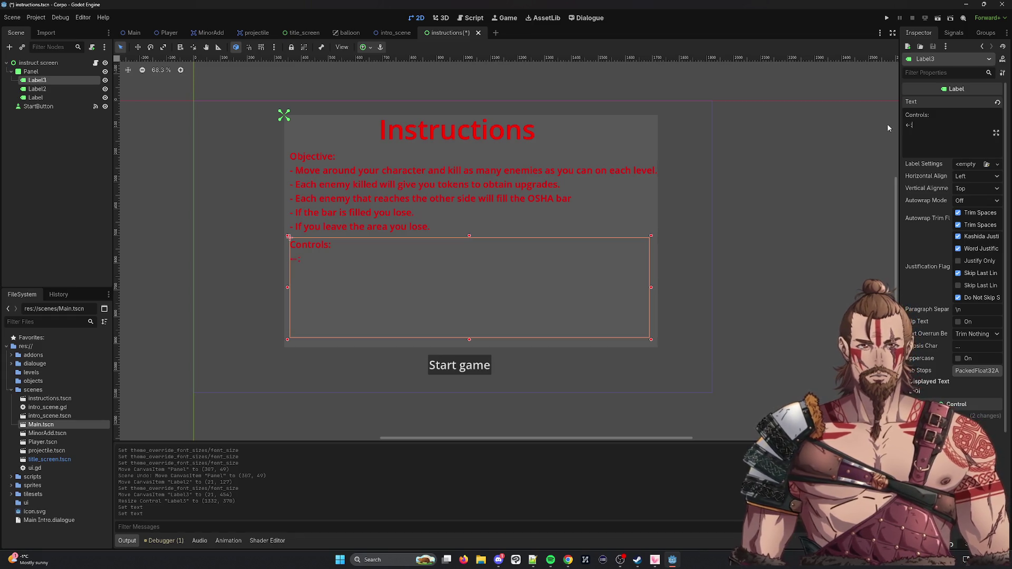
{"action": "key", "text": "alt+Tab"}
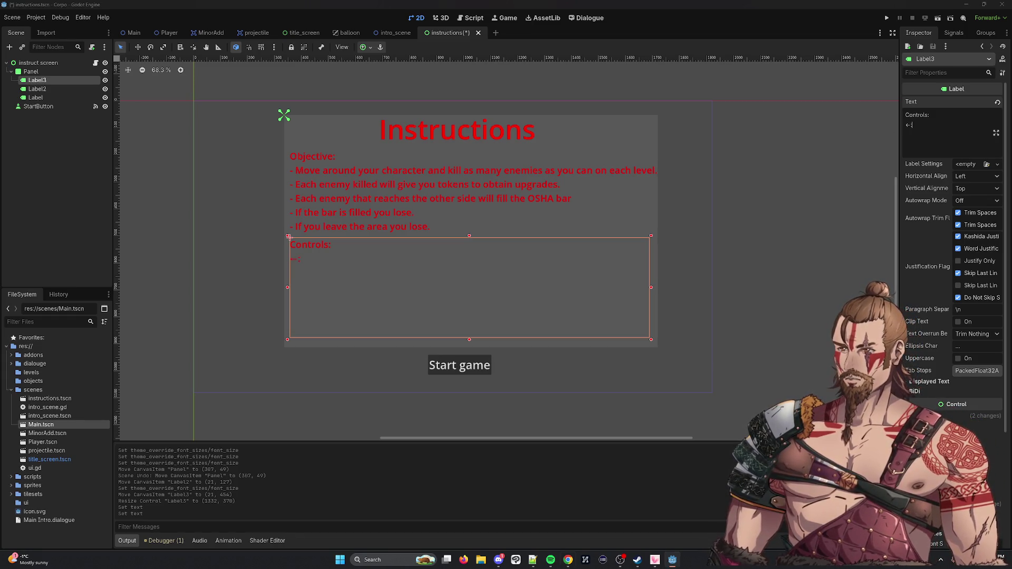
{"action": "key", "text": "alt+Tab"}
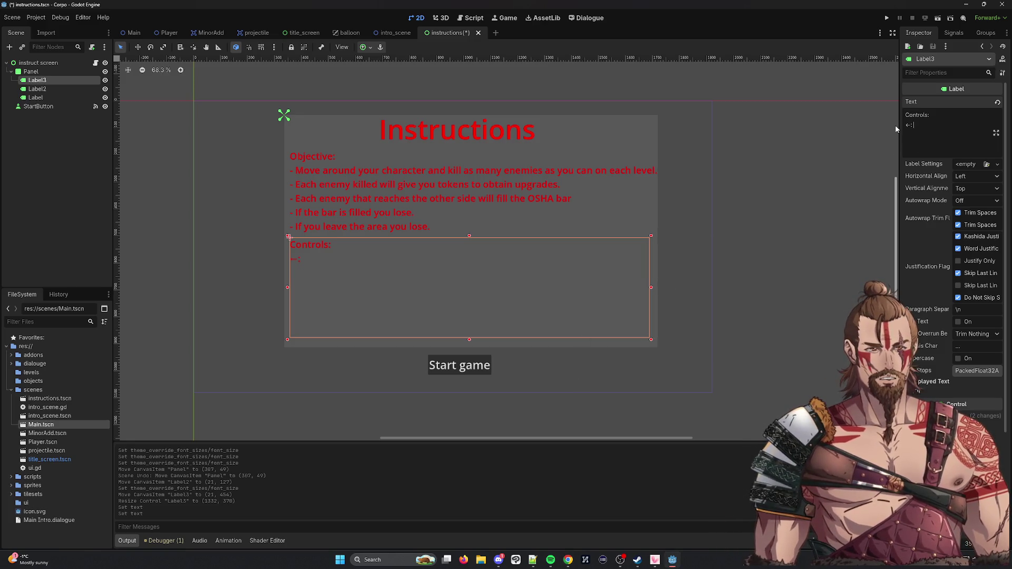
{"action": "type", "text": " adf /n"}
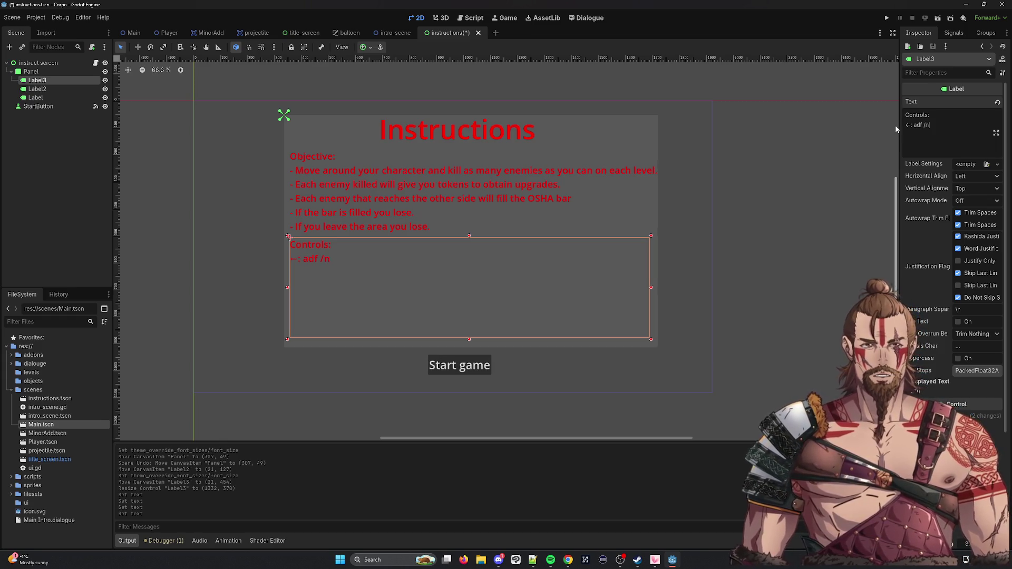
{"action": "key", "text": "Return"}
{"action": "type", "text": "←:"}
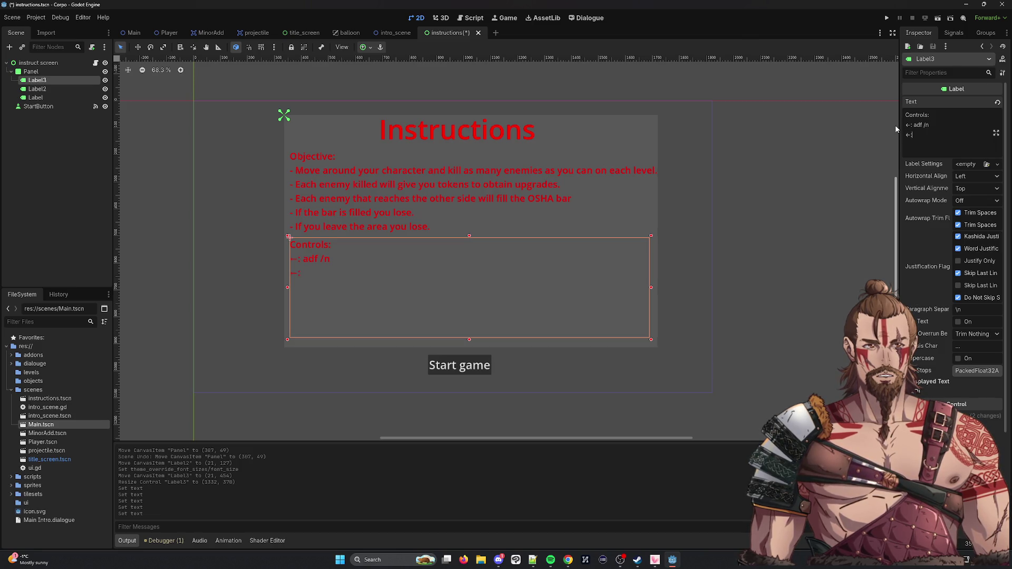
Step: Paste the →, ↑ and ↓ arrow symbols from Chrome onto separate Controls lines
{"action": "key", "text": "alt+Tab"}
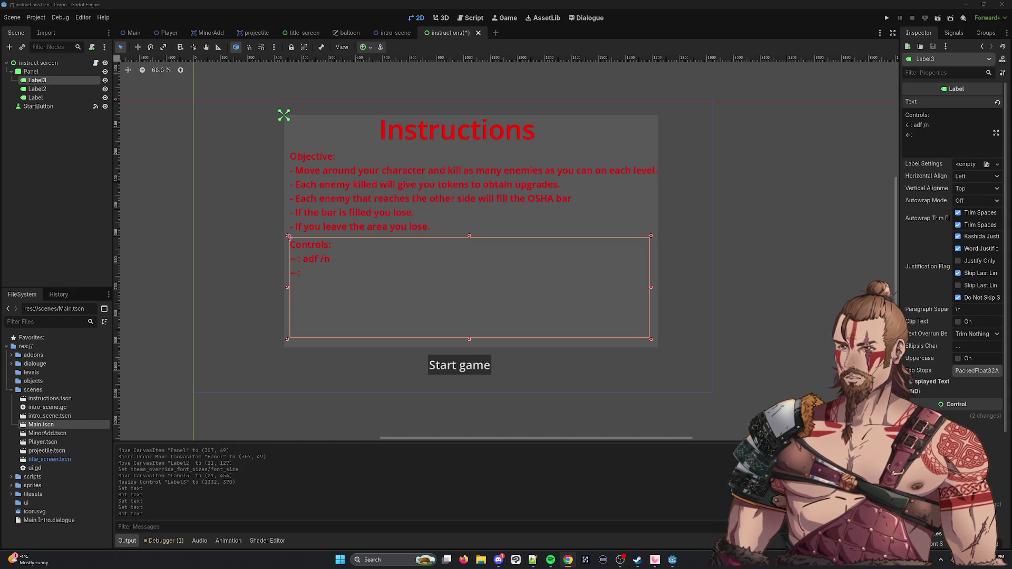
{"action": "left_click", "coordinate": [911, 136]}
{"action": "type", "text": "↑"}
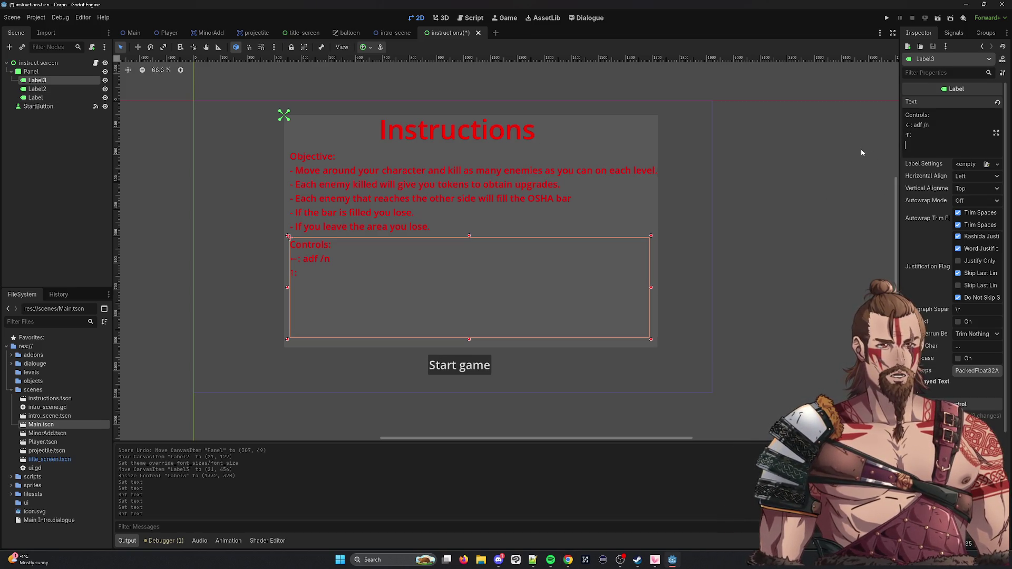
{"action": "key", "text": "alt+Tab"}
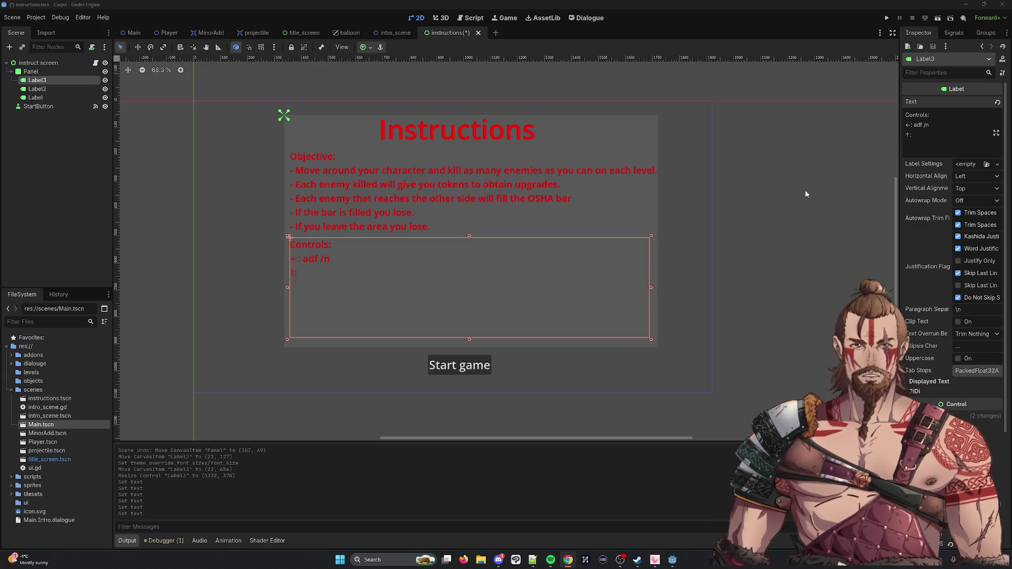
{"action": "left_click", "coordinate": [910, 125]}
{"action": "type", "text": "→"}
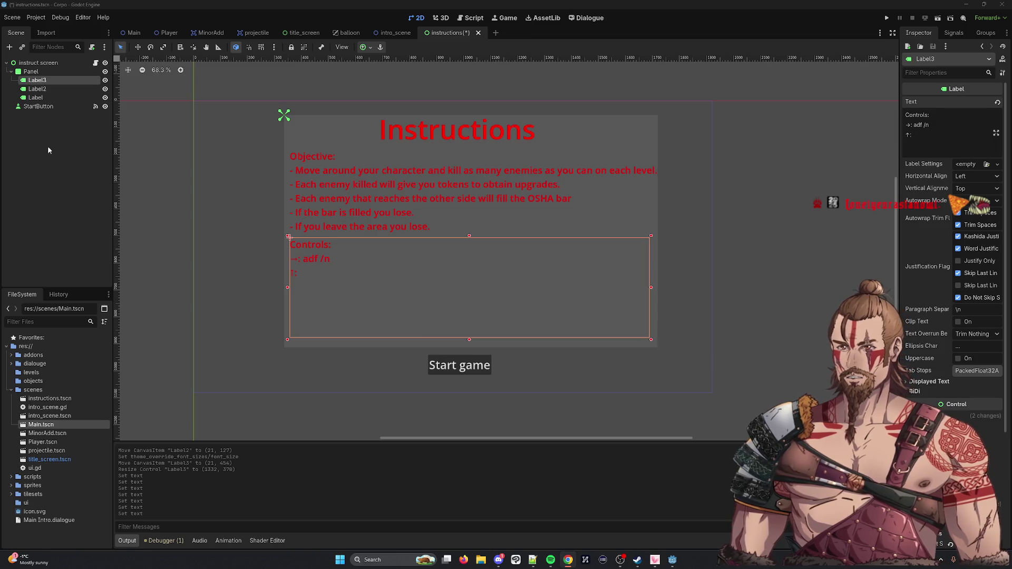
{"action": "type", "text": "↓:"}
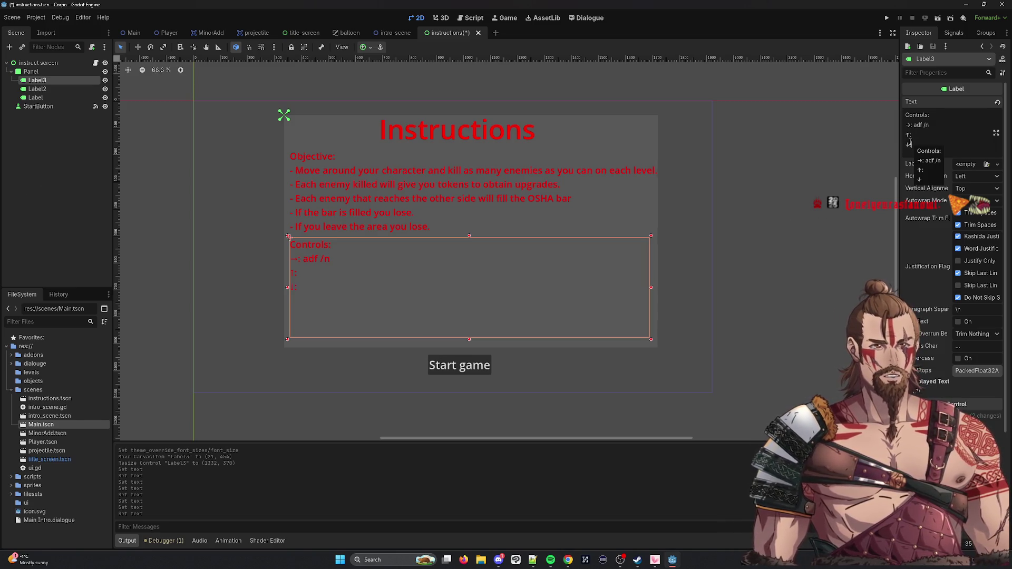
{"action": "key", "text": "Return"}
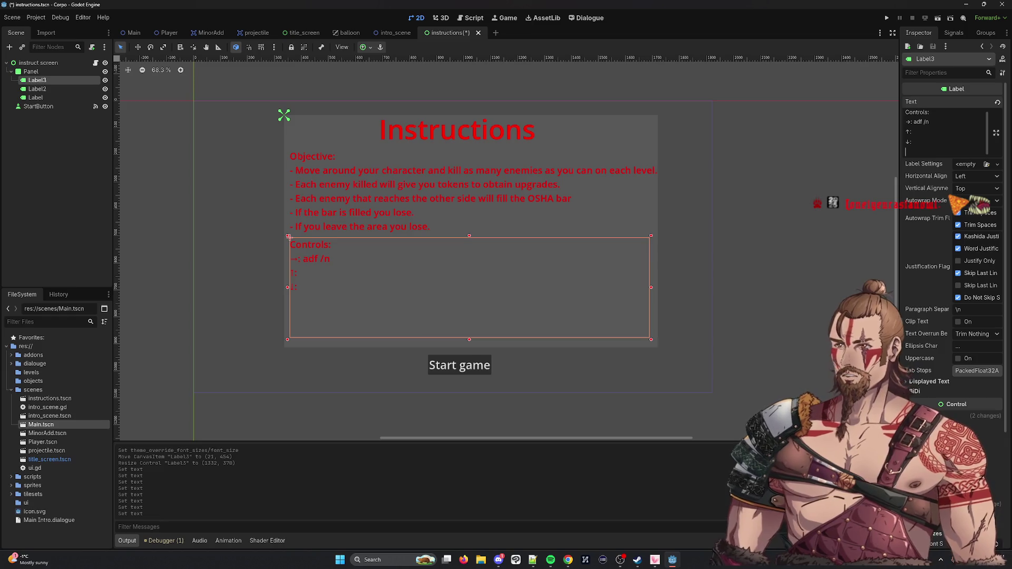
Step: Add a ←: line to the Controls text and start another line
{"action": "key", "text": "alt+Tab"}
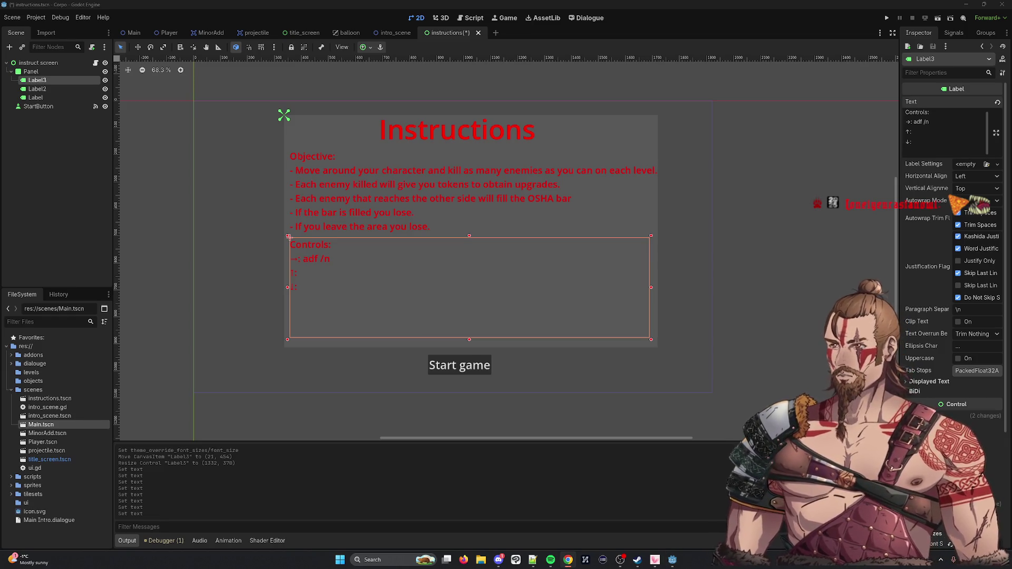
{"action": "key", "text": "alt+Tab"}
{"action": "key", "text": "ctrl+v"}
{"action": "type", "text": ":"}
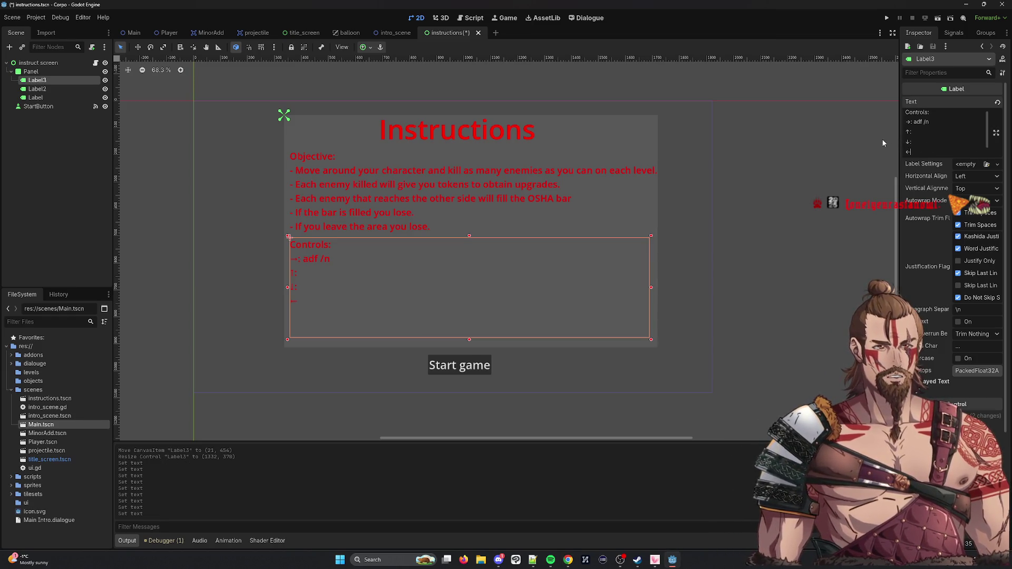
{"action": "key", "text": "Return"}
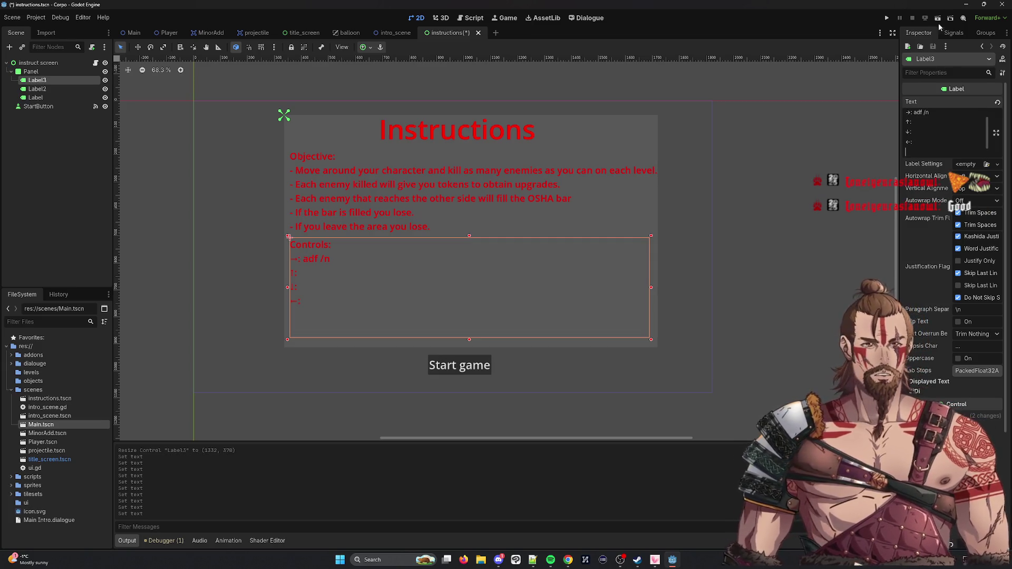
{"action": "left_click", "coordinate": [972, 122]}
Step: Replace the adf placeholder with Move forward, Move Up and Move Down lines
{"action": "scroll", "coordinate": [927, 124], "scroll_direction": "up", "scroll_amount": 1}
{"action": "left_click_drag", "start_coordinate": [929, 125], "coordinate": [913, 123]}
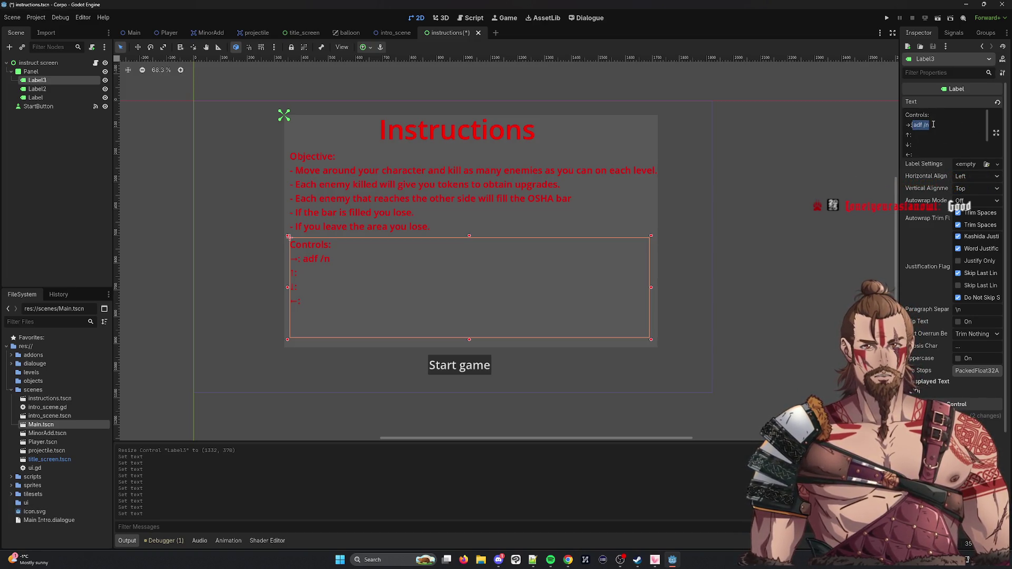
{"action": "key", "text": "BackSpace"}
{"action": "type", "text": "N"}
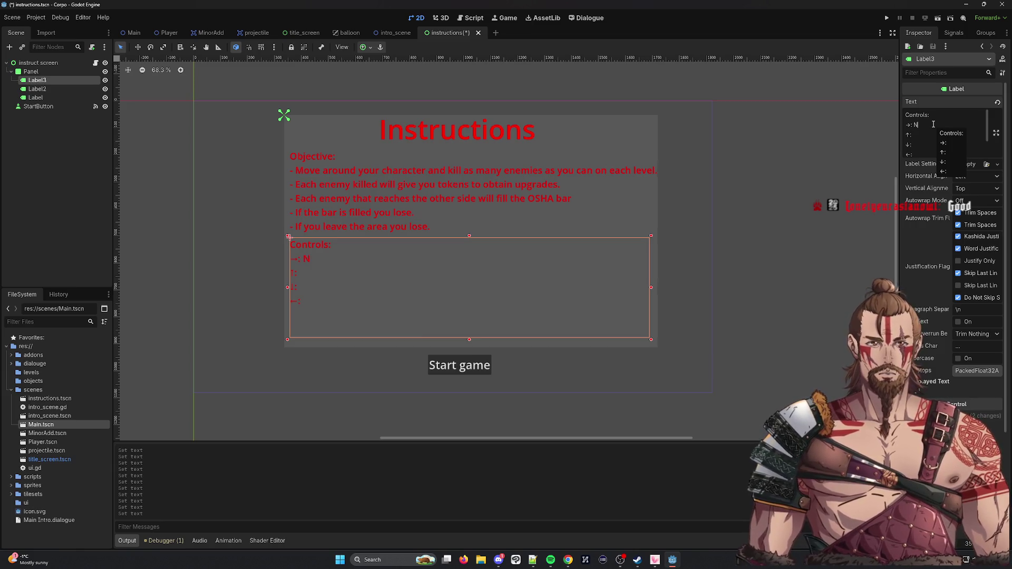
{"action": "type", "text": "ove fo"}
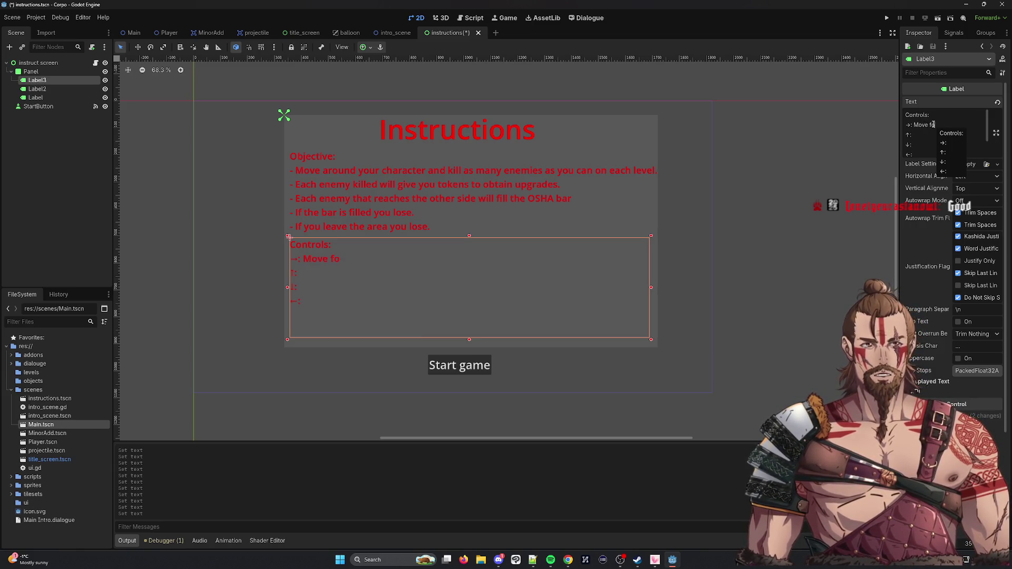
{"action": "type", "text": "rward Move u"}
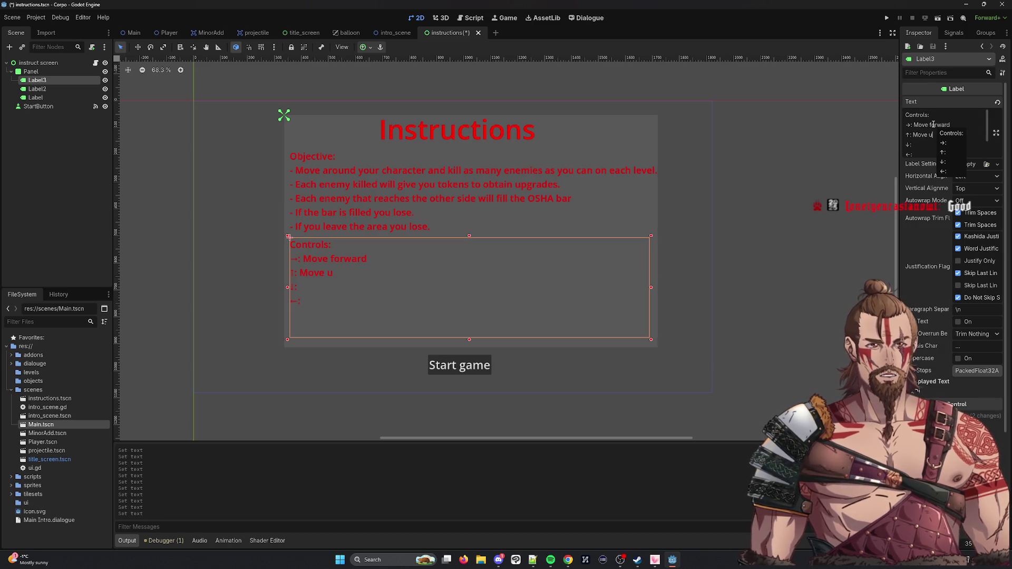
{"action": "key", "text": "BackSpace"}
{"action": "type", "text": "Up ↓:"}
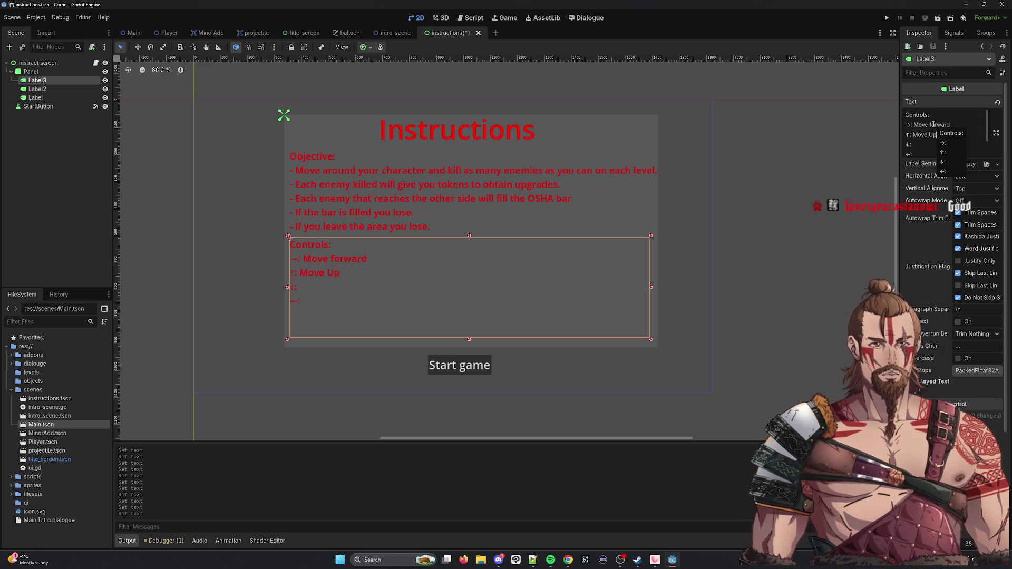
{"action": "type", "text": " Move Down"}
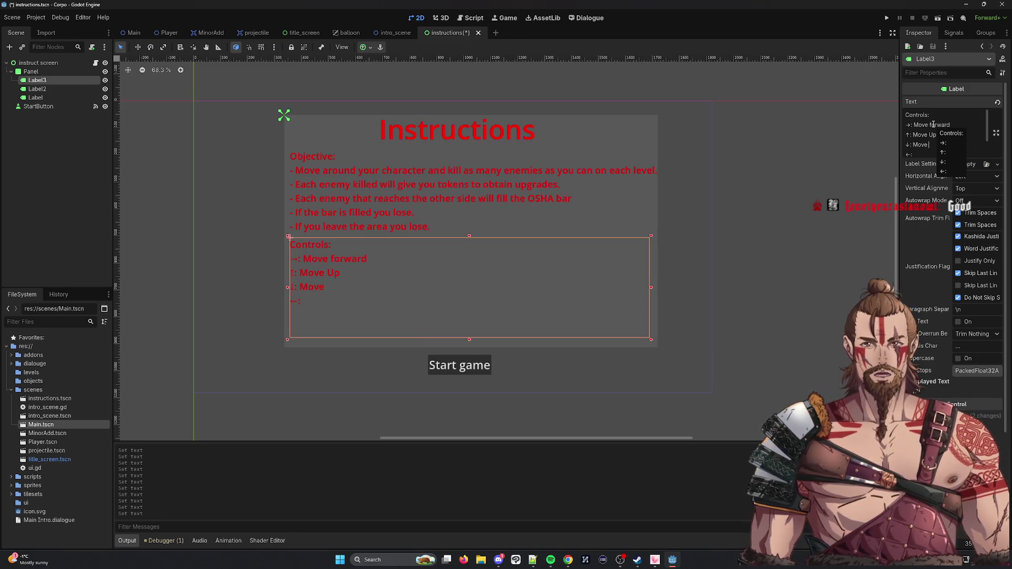
Step: Fill the left-arrow line with <REDACTED YOU DO NOT HAVE THE RIGHTS> and start a W/A/S line
{"action": "key", "text": "Down"}
{"action": "key", "text": "Down"}
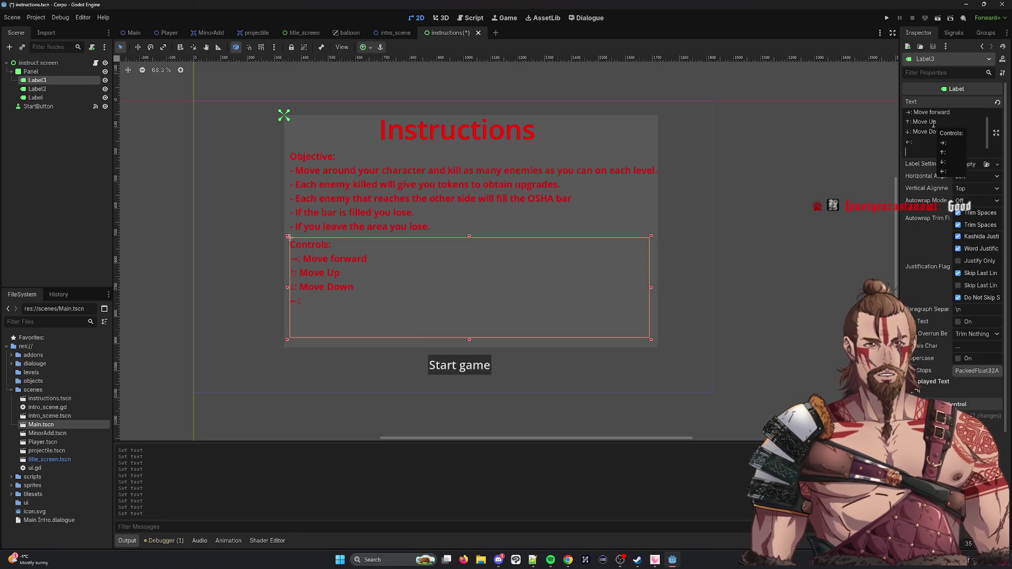
{"action": "type", "text": "<De"}
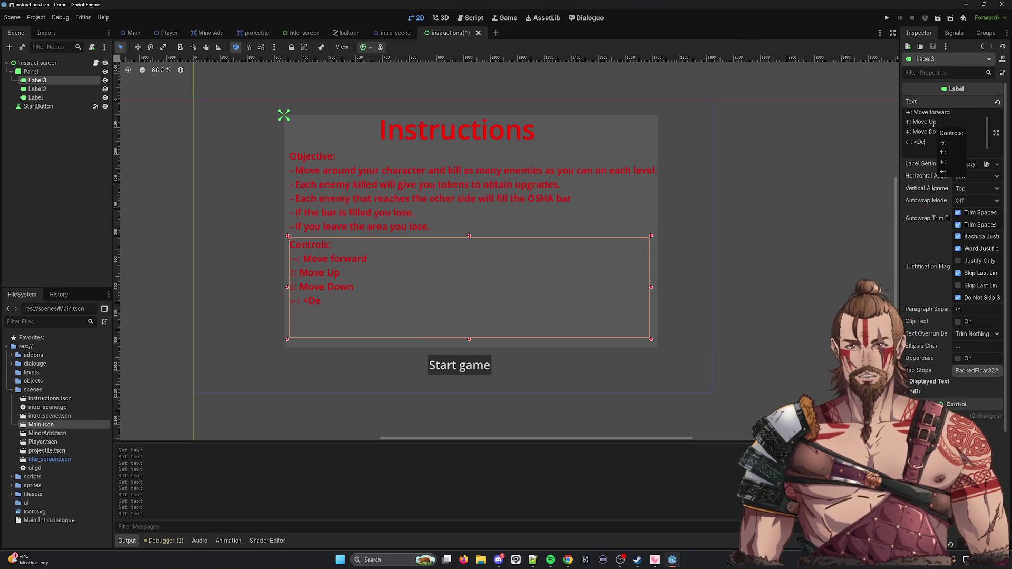
{"action": "type", "text": "a"}
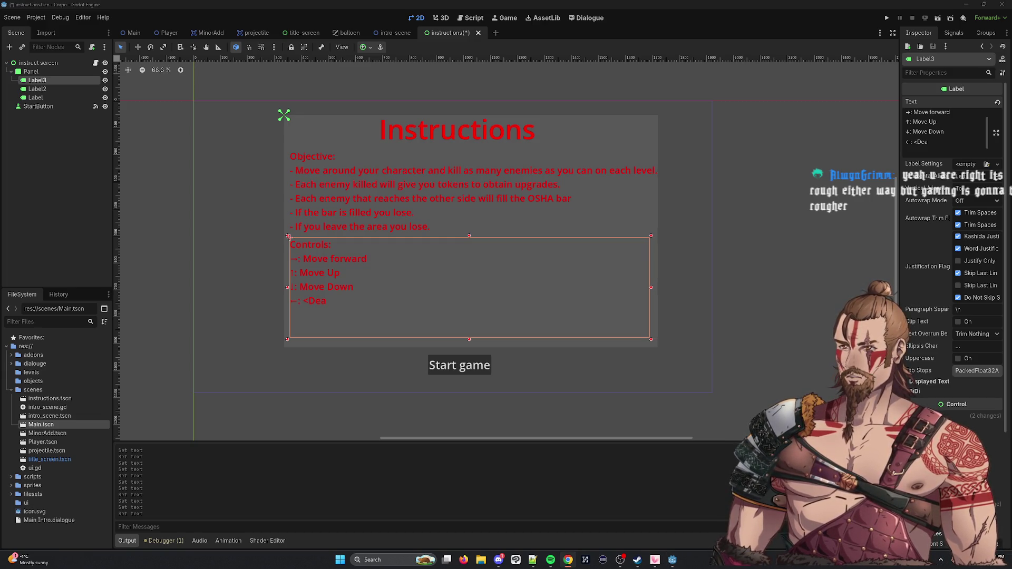
{"action": "key", "text": "BackSpace"}
{"action": "key", "text": "BackSpace"}
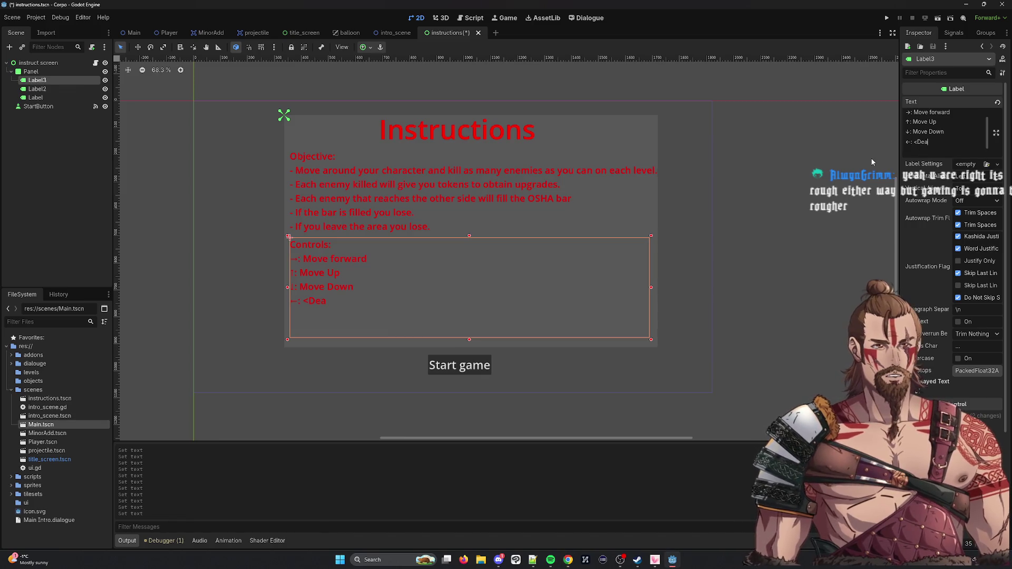
{"action": "type", "text": "REDAC"}
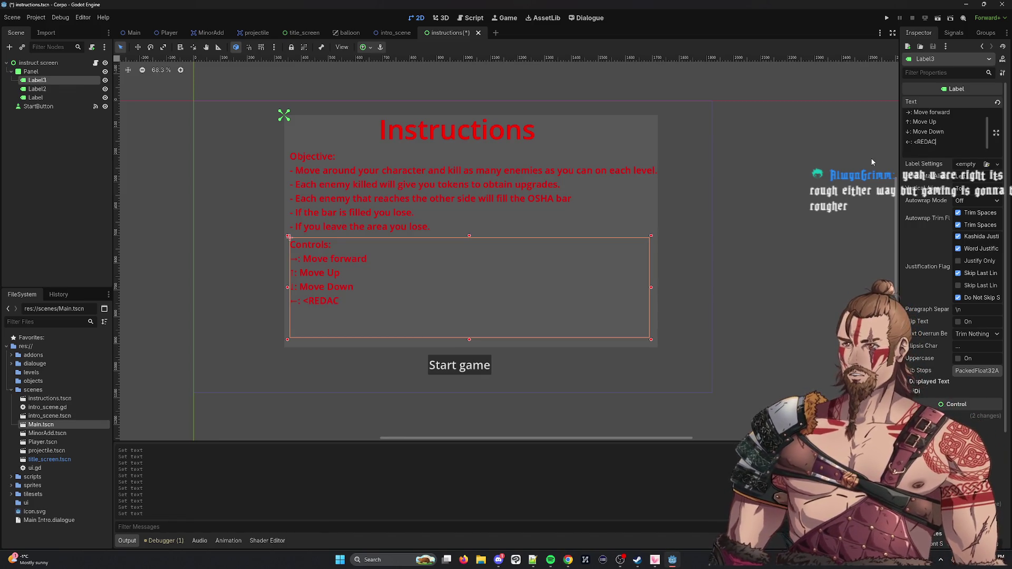
{"action": "type", "text": "T"}
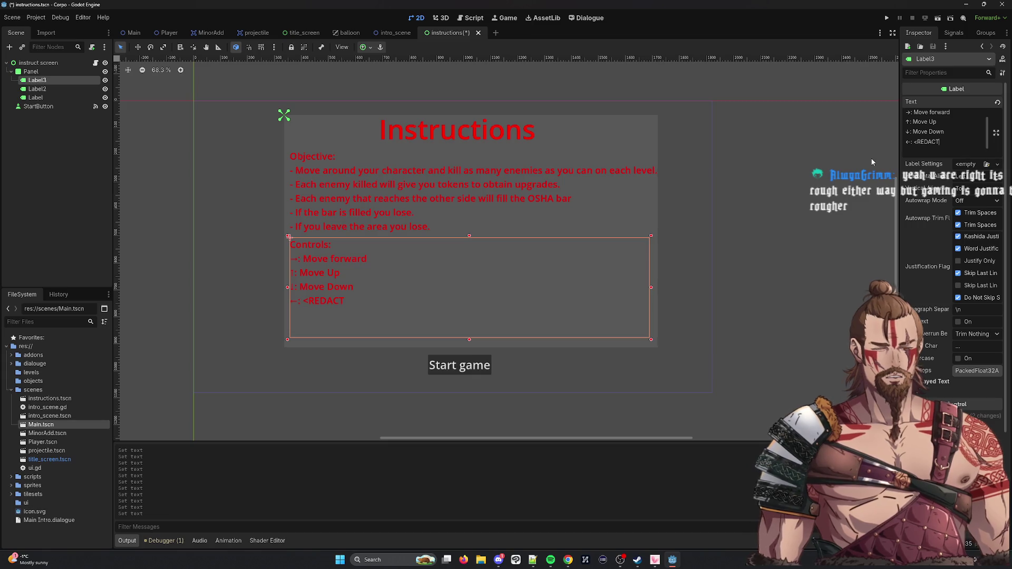
{"action": "type", "text": "ER"}
{"action": "key", "text": "BackSpace"}
{"action": "type", "text": "D YOU DO NOT"}
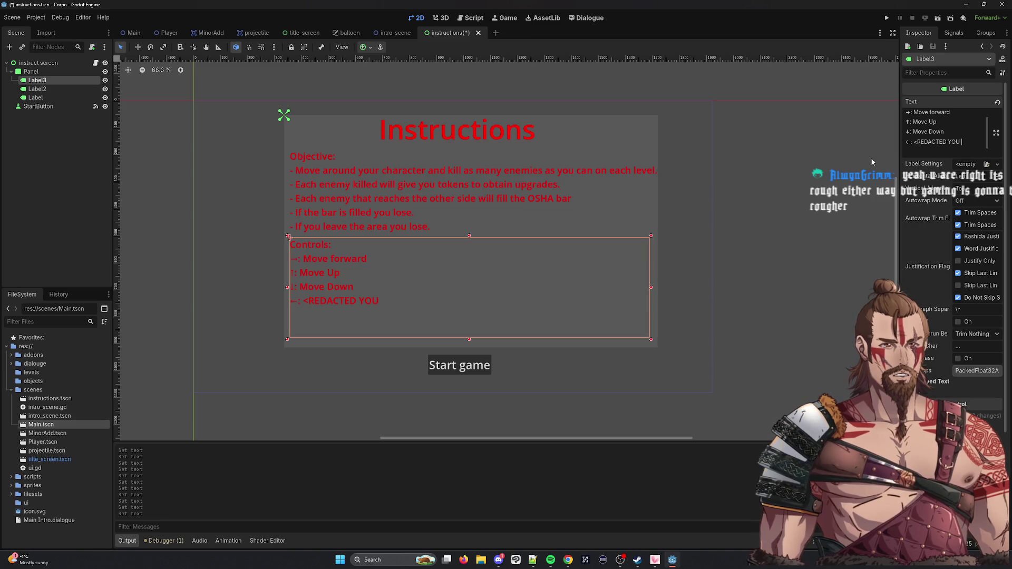
{"action": "type", "text": " HAVE THE WRITE"}
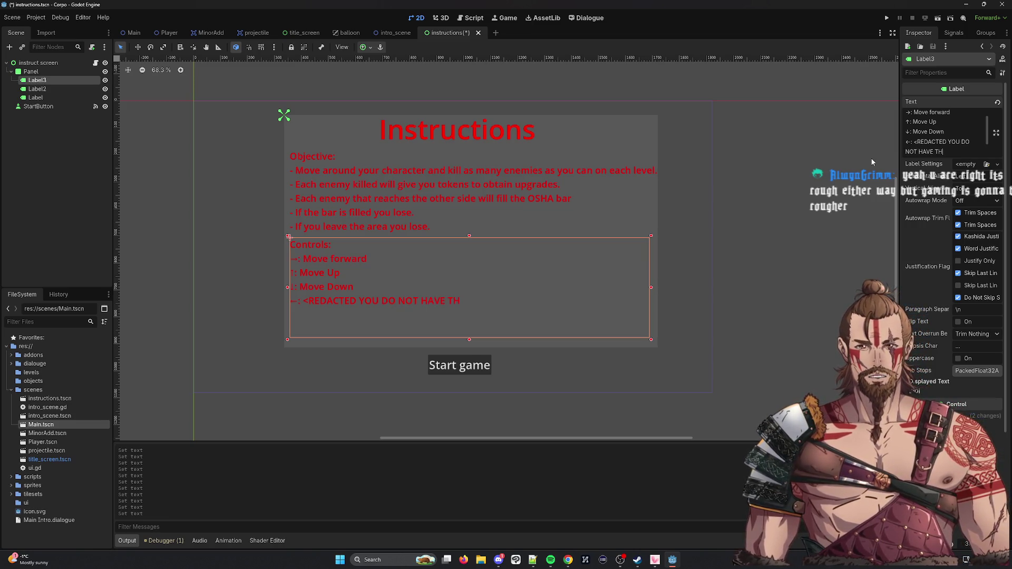
{"action": "key", "text": "BackSpace"}
{"action": "key", "text": "BackSpace"}
{"action": "key", "text": "BackSpace"}
{"action": "type", "text": "RIGHTS"}
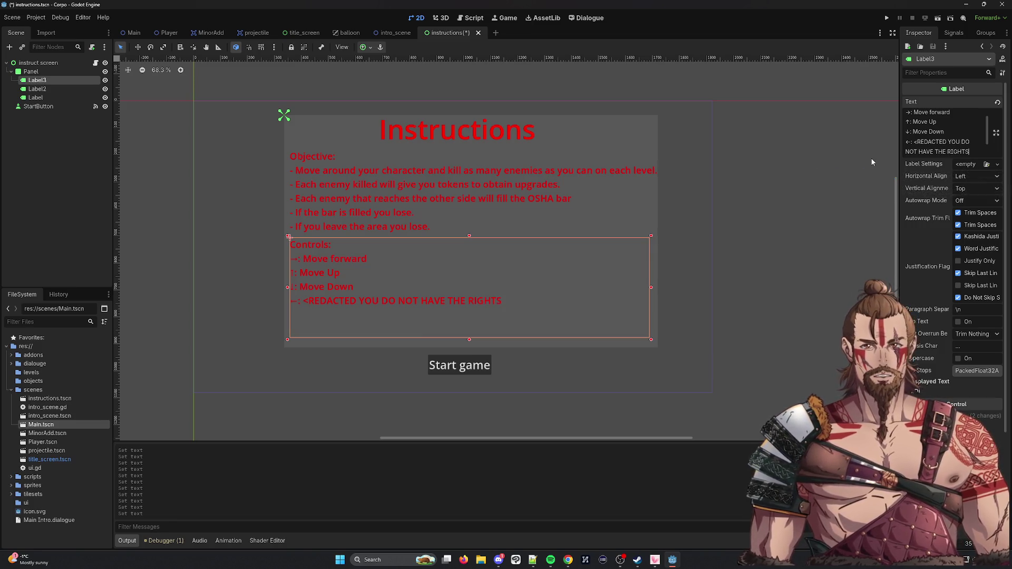
{"action": "type", "text": "<"}
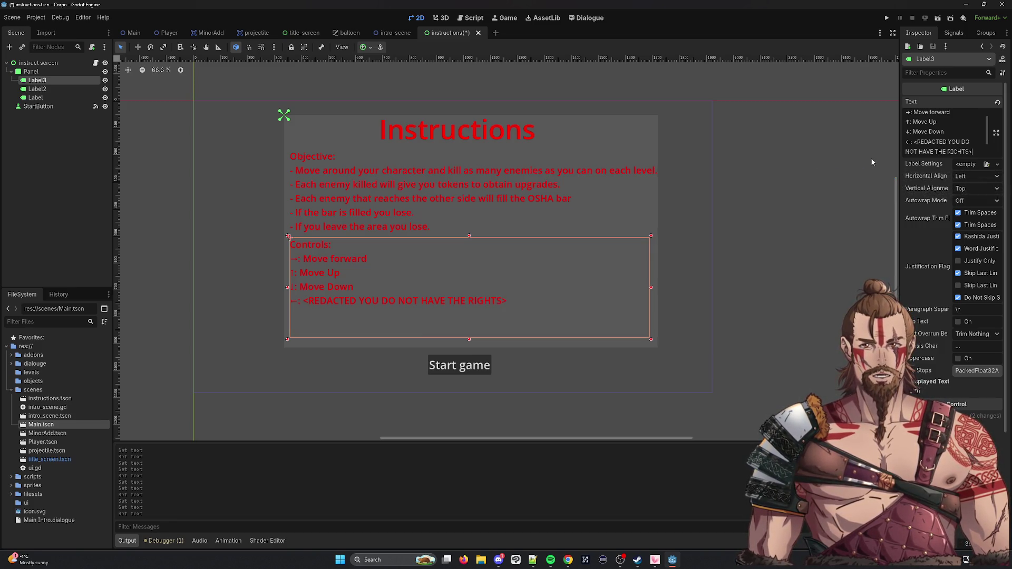
{"action": "key", "text": "Return"}
{"action": "type", "text": "WAS"}
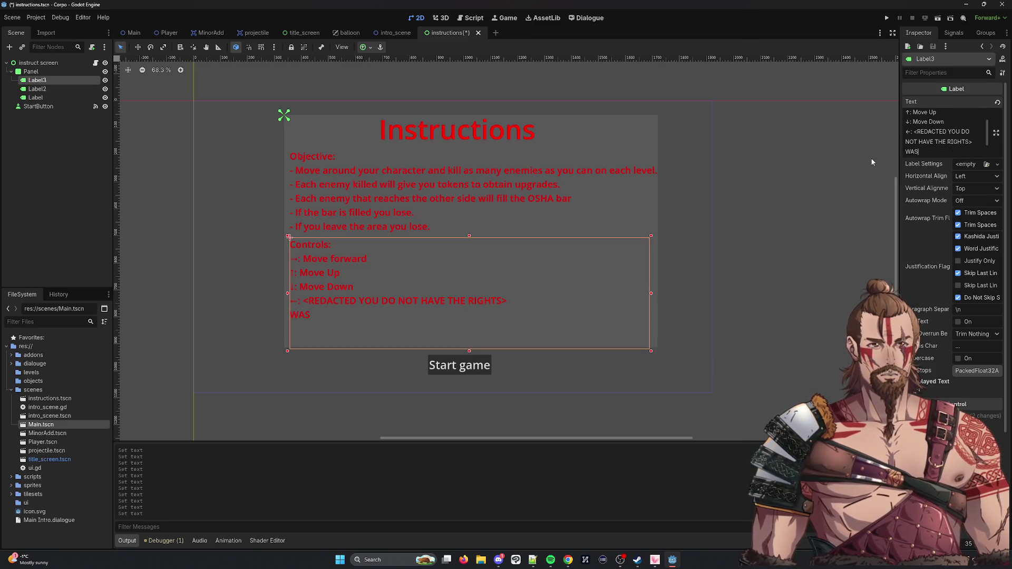
{"action": "type", "text": "/S"}
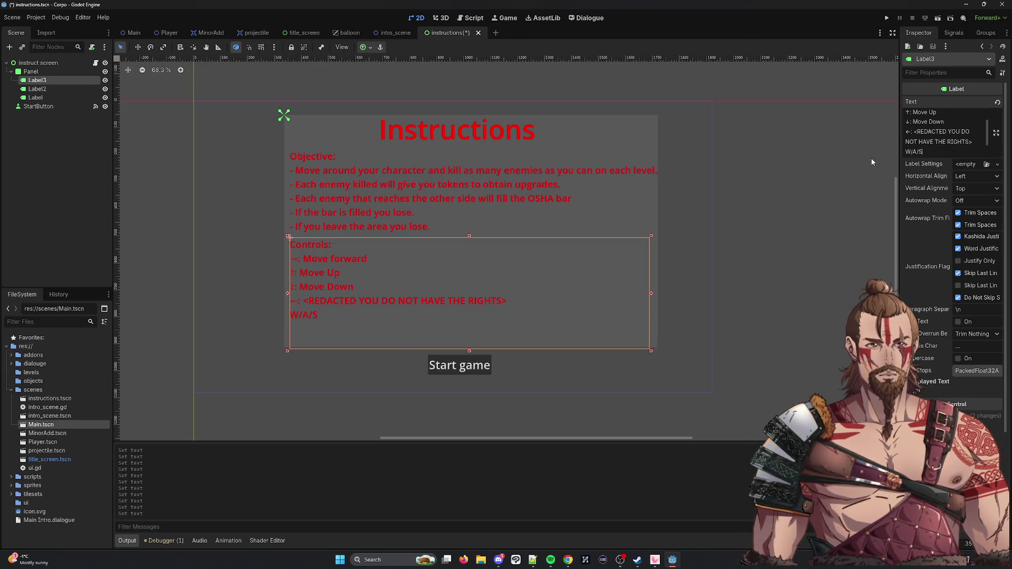
{"action": "type", "text": "/D:"}
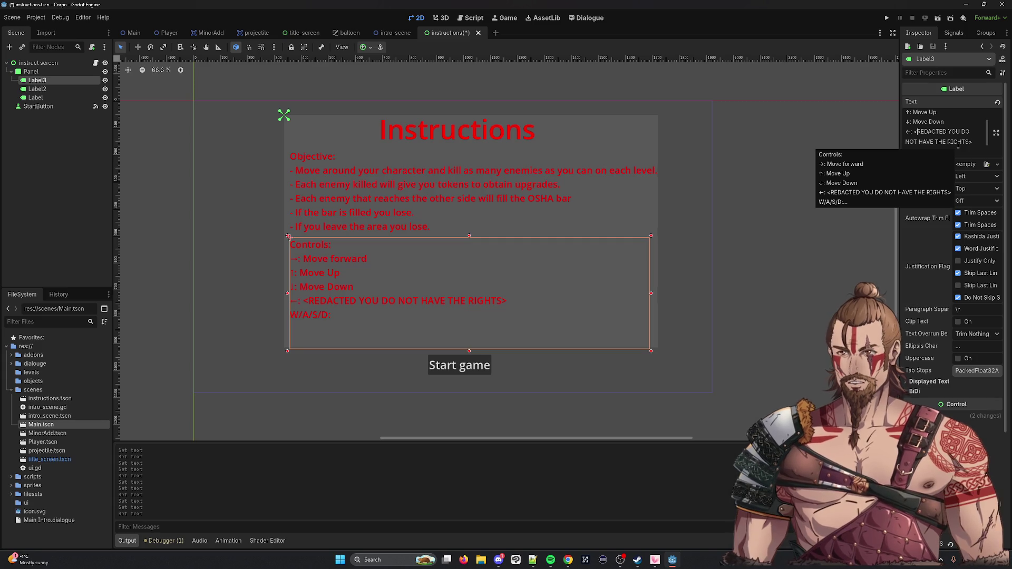
Step: Copy the redacted phrase and paste it after W/A/S/D: in Label3's text
{"action": "mouse_move", "coordinate": [974, 142]}
{"action": "left_mouse_down"}
{"action": "mouse_move", "coordinate": [911, 132]}
{"action": "mouse_move", "coordinate": [972, 143]}
{"action": "left_mouse_up"}
{"action": "key", "text": "ctrl+c"}
{"action": "left_click", "coordinate": [939, 151]}
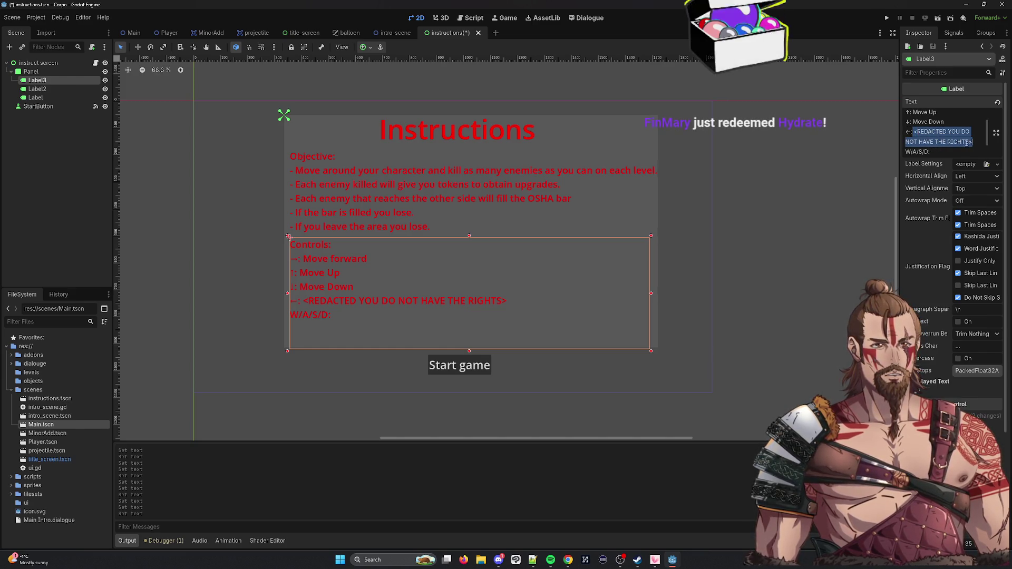
{"action": "left_click", "coordinate": [954, 152]}
{"action": "key", "text": "ctrl+v"}
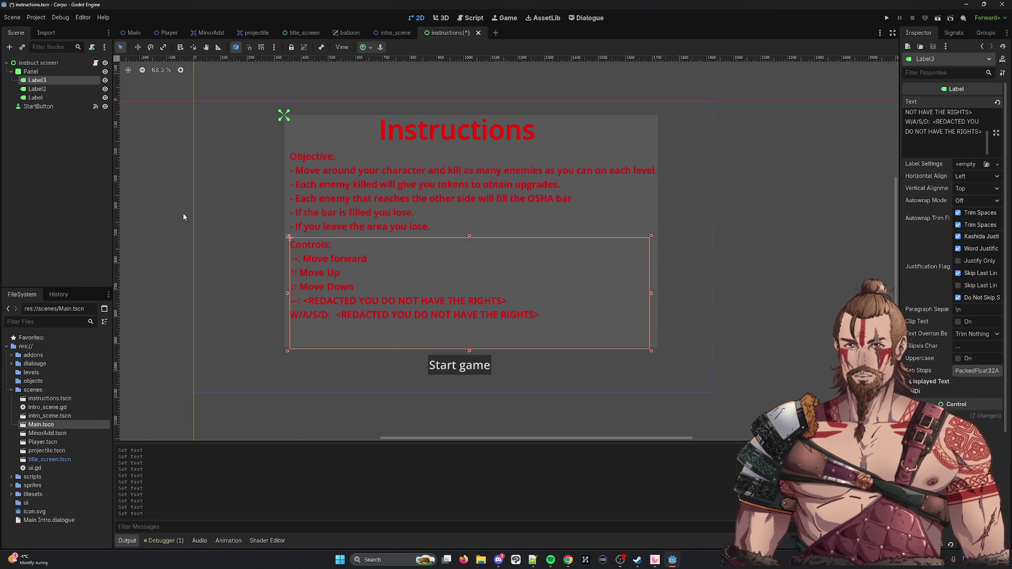
Step: Add a final SPACE: Fire Gun line to the Controls list
{"action": "left_click", "coordinate": [933, 140]}
{"action": "type", "text": "SPACE -"}
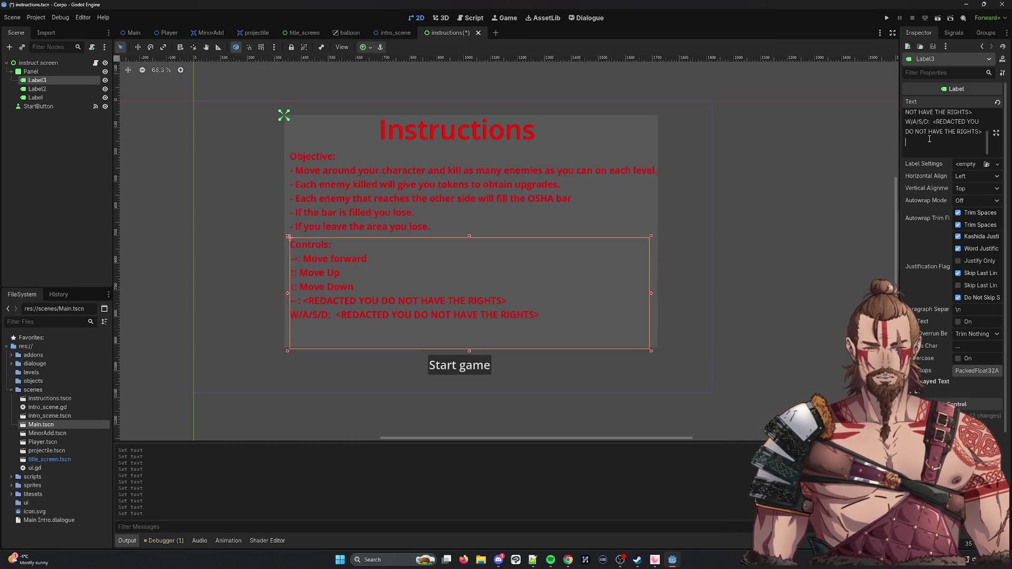
{"action": "type", "text": " Fir"}
{"action": "key", "text": "BackSpace"}
{"action": "key", "text": "BackSpace"}
{"action": "key", "text": "BackSpace"}
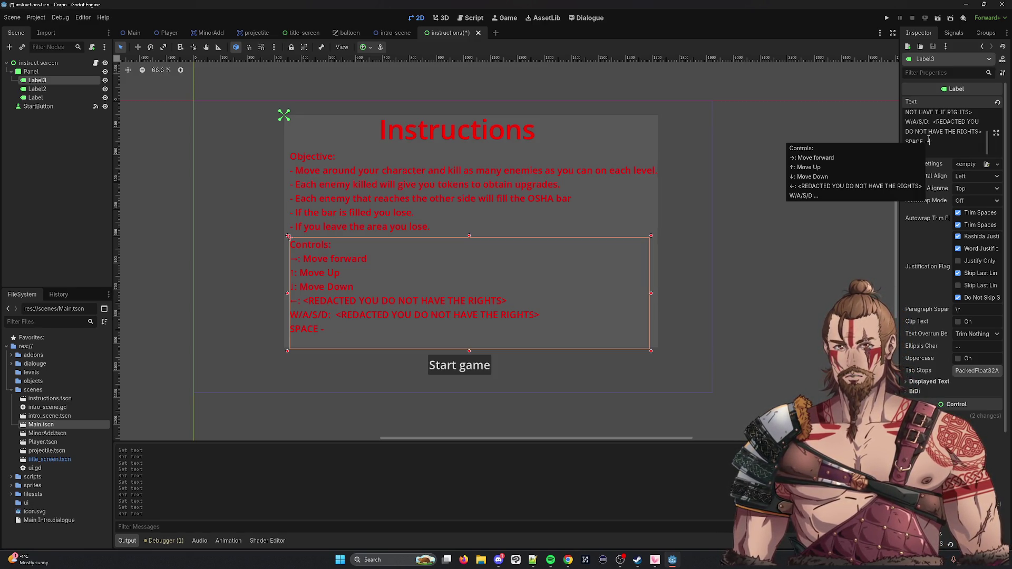
{"action": "type", "text": "Fire Gun"}
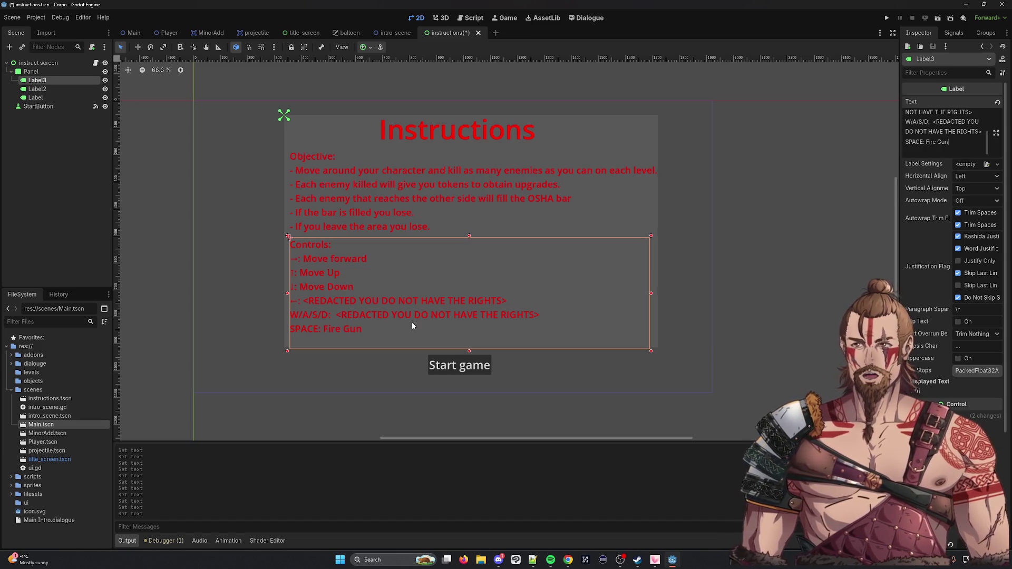
{"action": "left_click", "coordinate": [696, 194]}
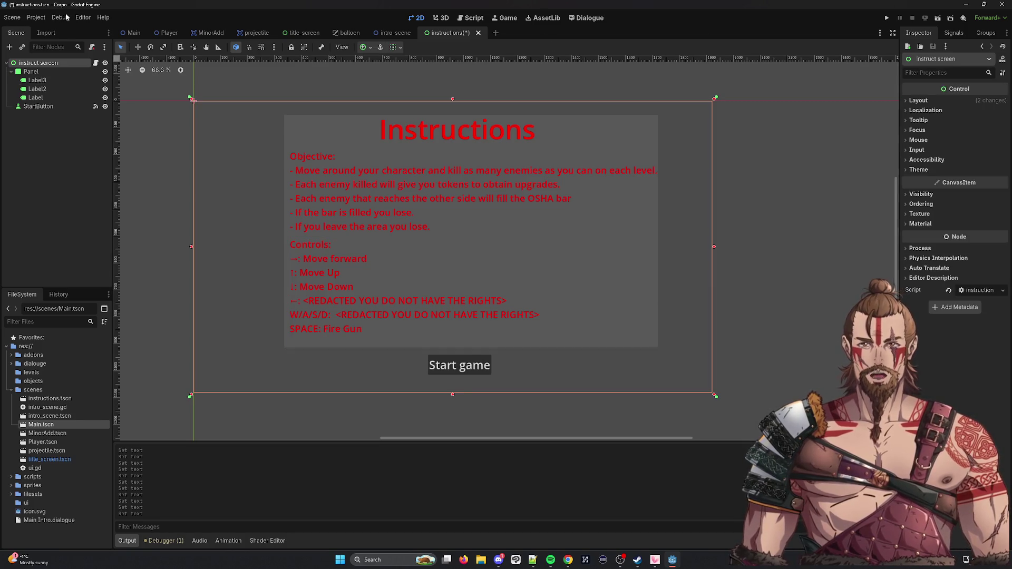
Step: Run the game and advance through the title, intro dialogue and instructions screen
{"action": "left_click", "coordinate": [888, 18]}
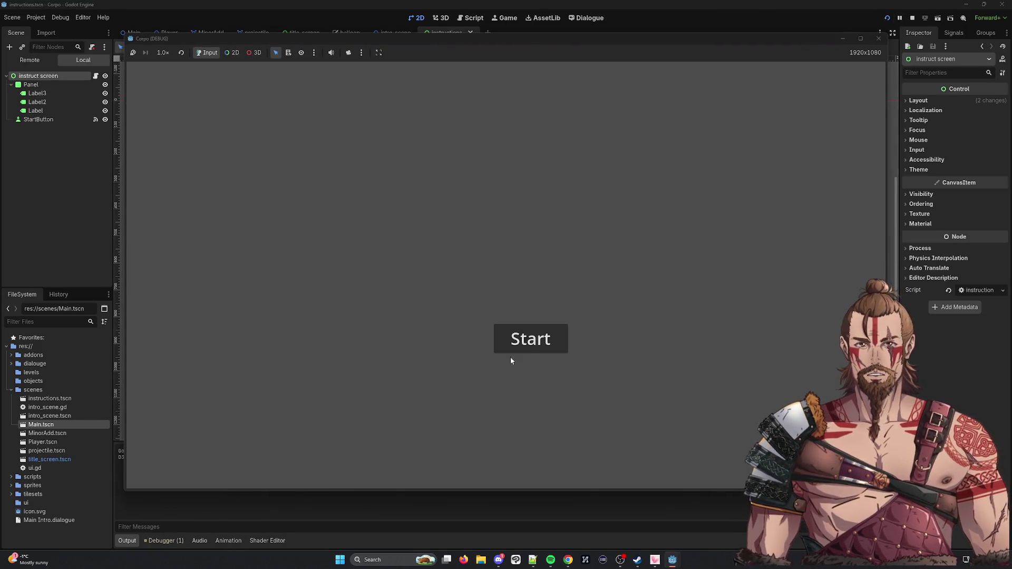
{"action": "left_click", "coordinate": [510, 350]}
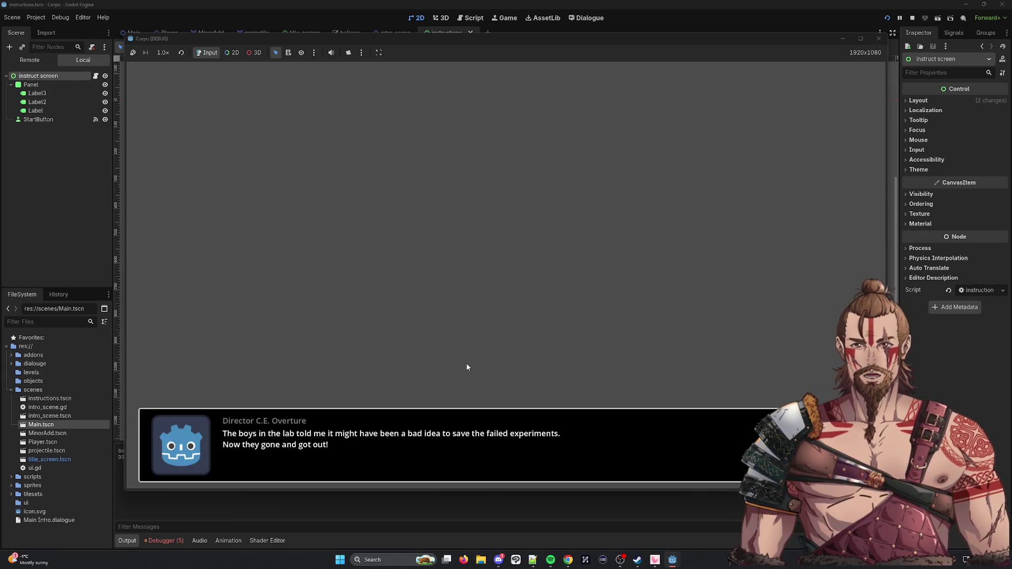
{"action": "left_click", "coordinate": [467, 368]}
{"action": "left_click", "coordinate": [467, 367]}
{"action": "left_click", "coordinate": [467, 367]}
{"action": "left_click", "coordinate": [467, 367]}
{"action": "left_click", "coordinate": [467, 367]}
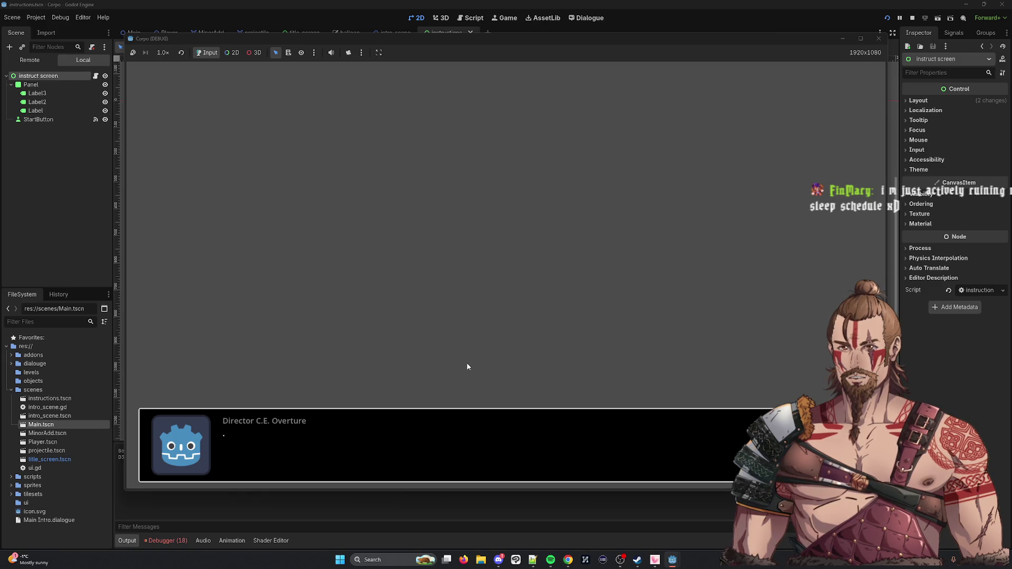
{"action": "left_click", "coordinate": [467, 367]}
{"action": "left_click", "coordinate": [553, 450]}
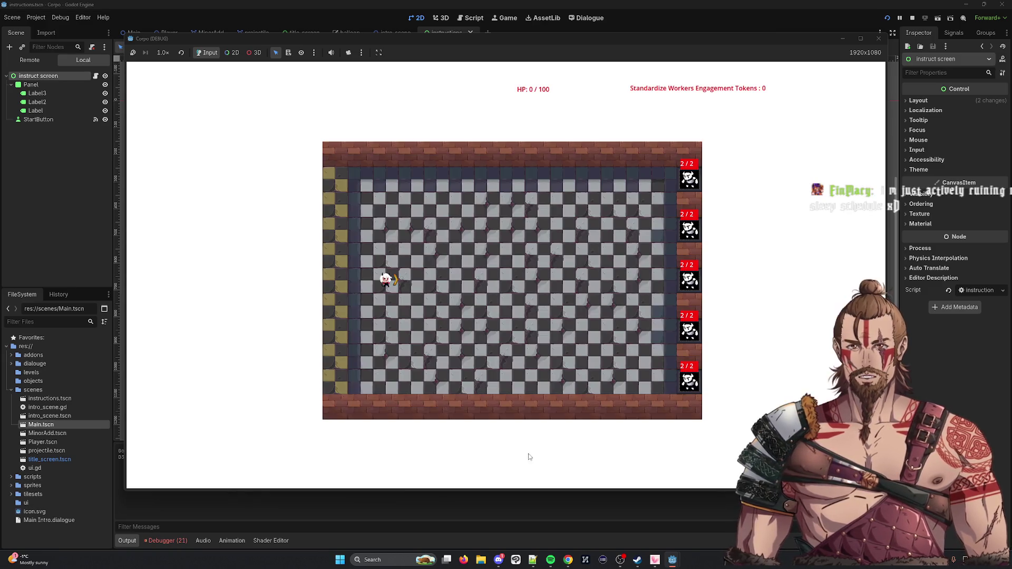
Step: Move the player around the level with W, A, S, D, then stop the game
{"action": "key", "text": "w"}
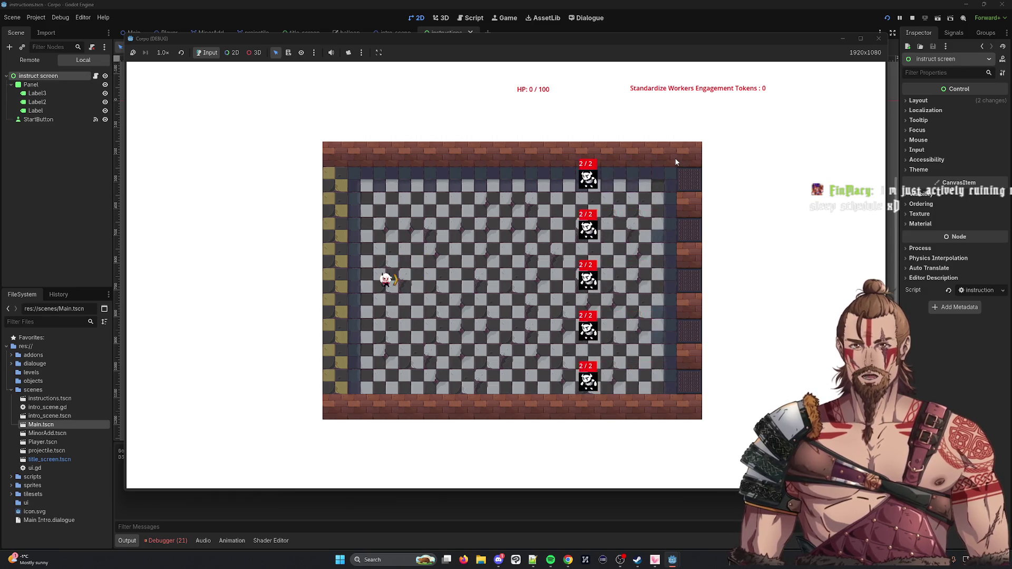
{"action": "key", "text": "d"}
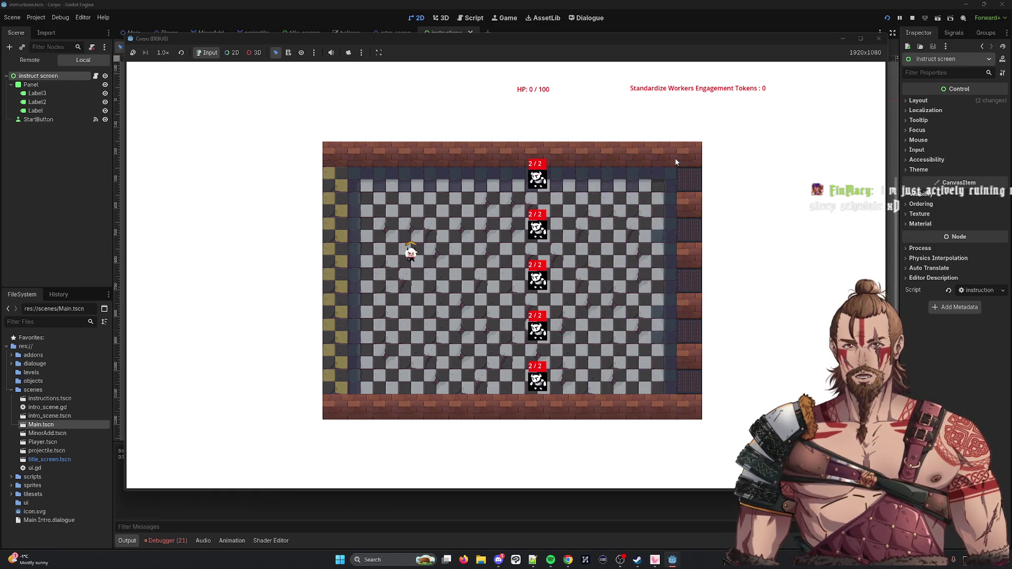
{"action": "key", "text": "a"}
{"action": "key", "text": "s"}
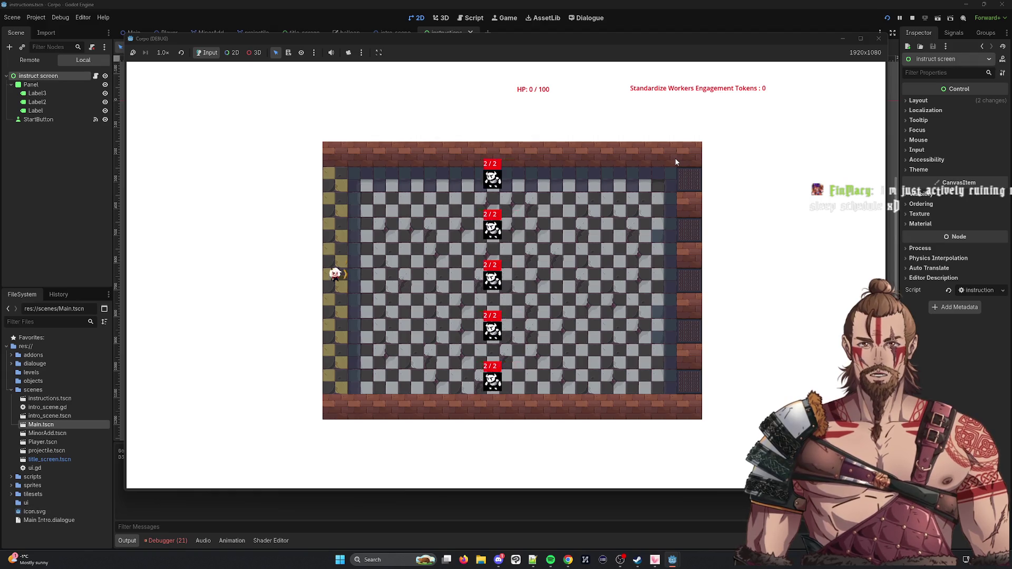
{"action": "key", "text": "d"}
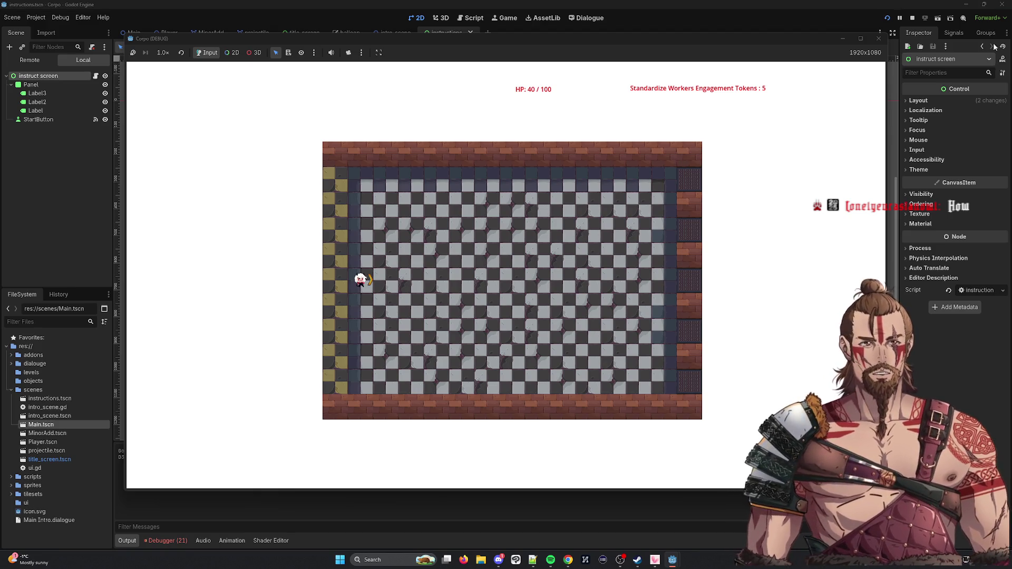
{"action": "left_click", "coordinate": [878, 38]}
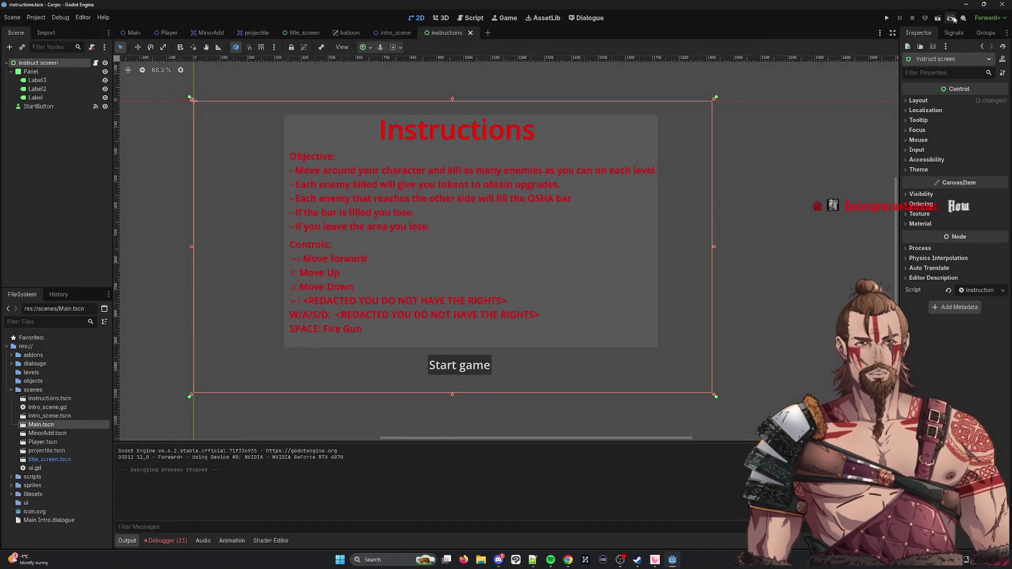
Step: Run Main.tscn as a specific scene, move the player right and down, then stop it
{"action": "left_click", "coordinate": [950, 17]}
{"action": "double_click", "coordinate": [413, 225]}
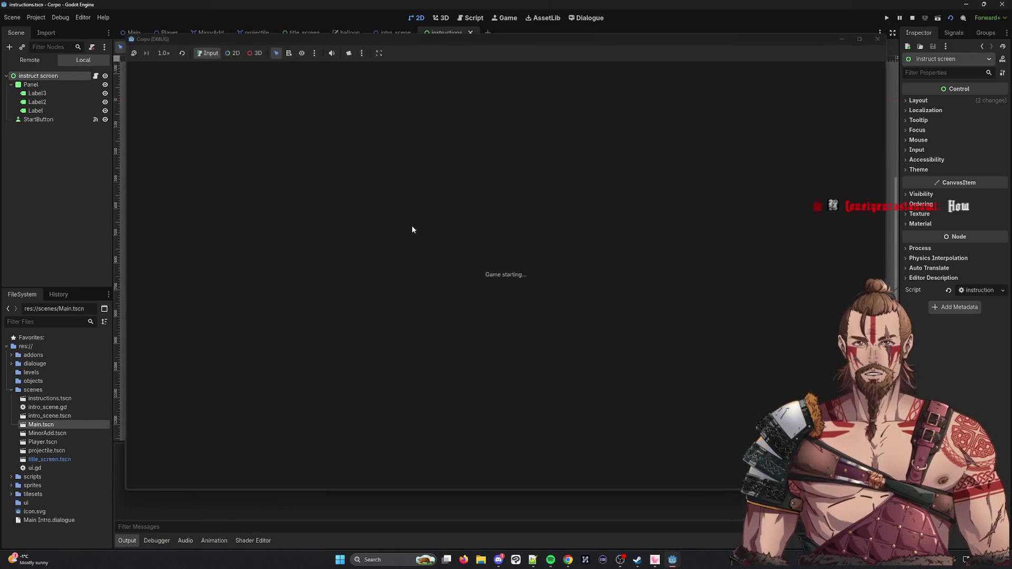
{"action": "key", "text": "d"}
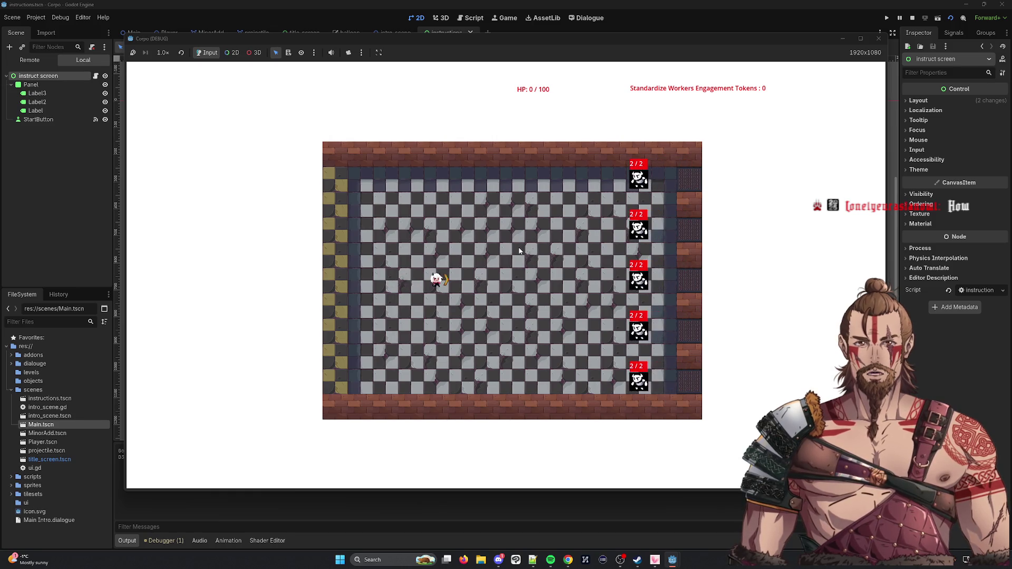
{"action": "key", "text": "s"}
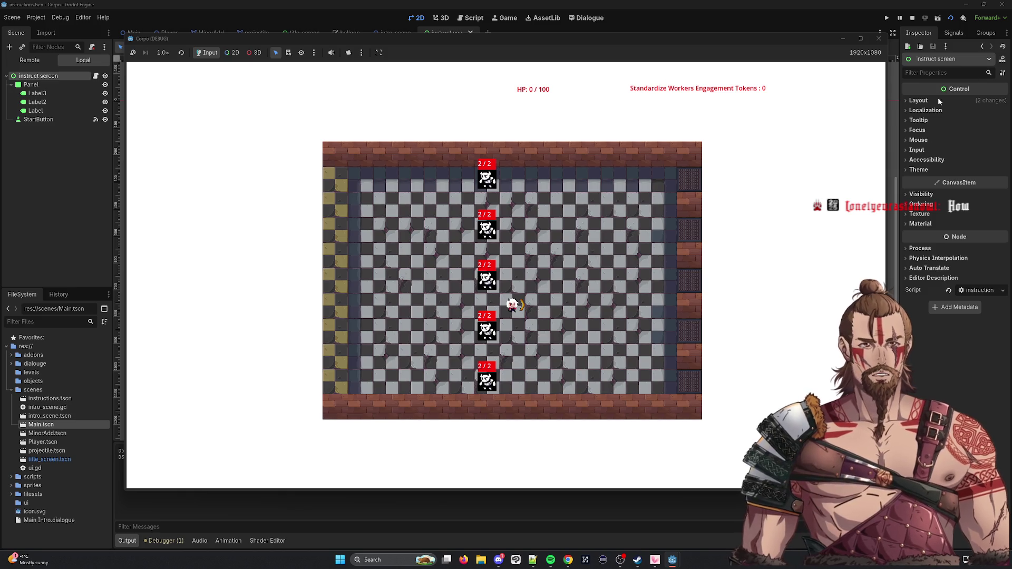
{"action": "left_click", "coordinate": [878, 39]}
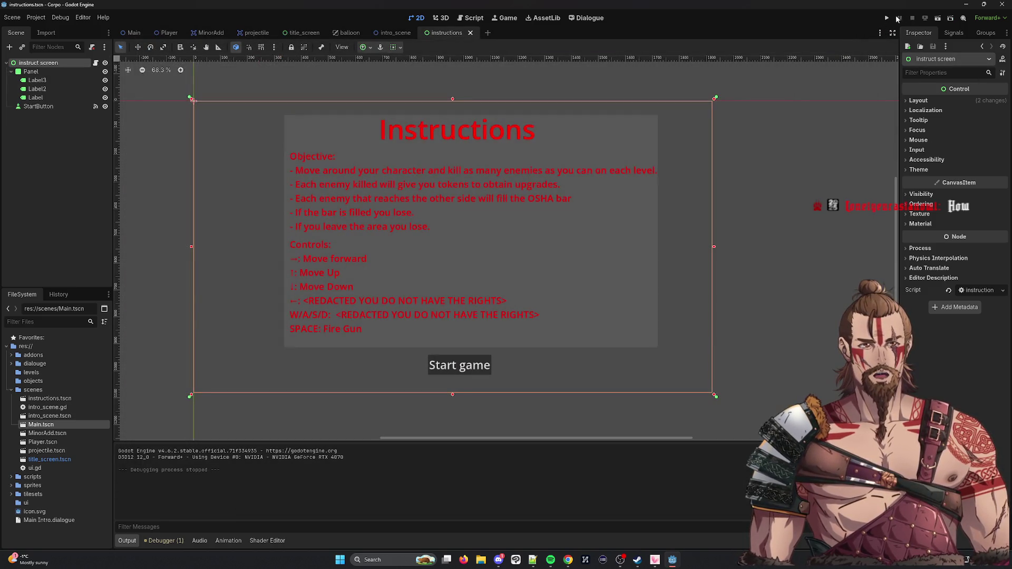
Step: Run the whole project, start the game from its title screen, then stop it again
{"action": "left_click", "coordinate": [887, 17]}
{"action": "left_click", "coordinate": [556, 339]}
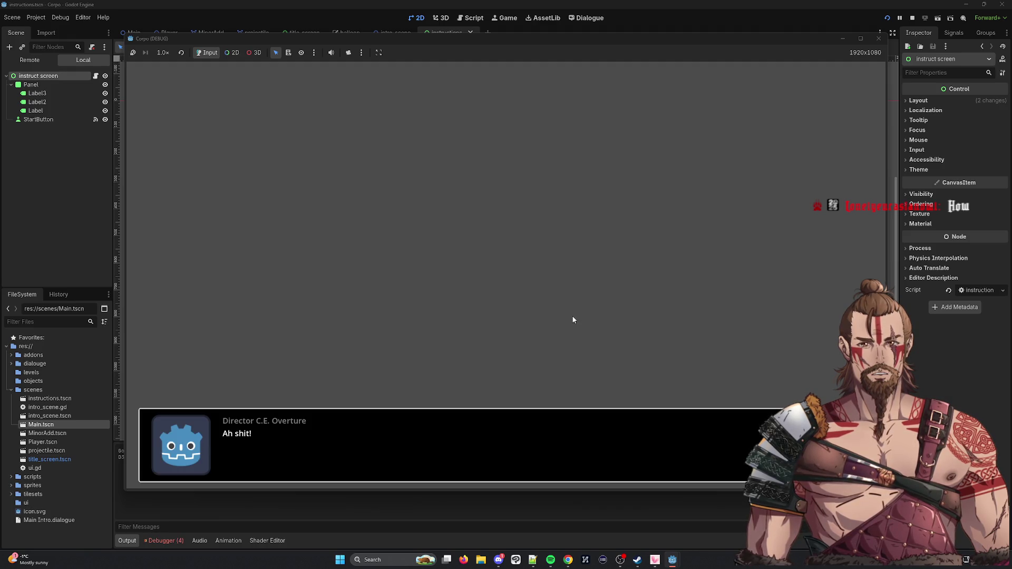
{"action": "left_click", "coordinate": [878, 39]}
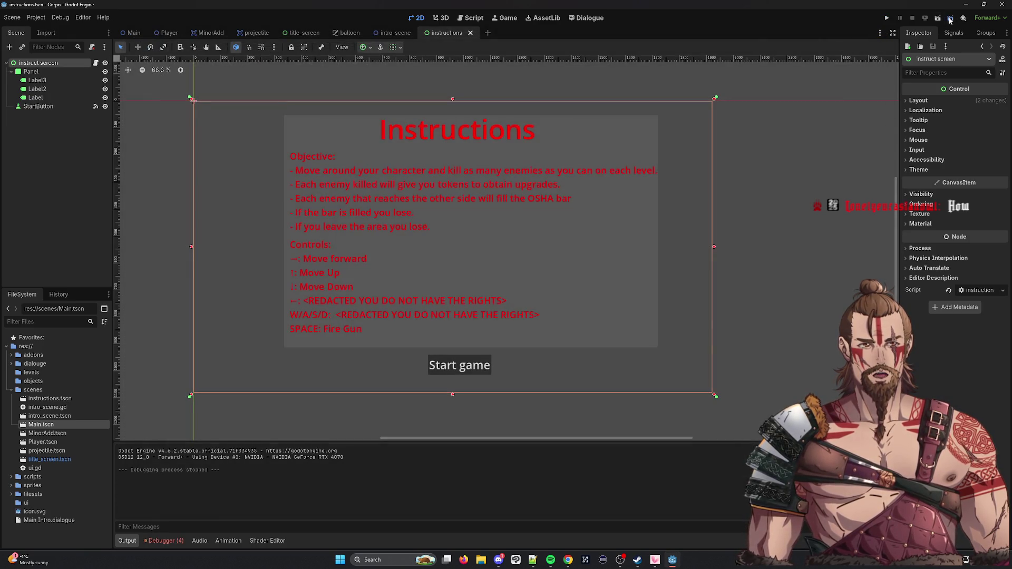
{"action": "left_click", "coordinate": [937, 19]}
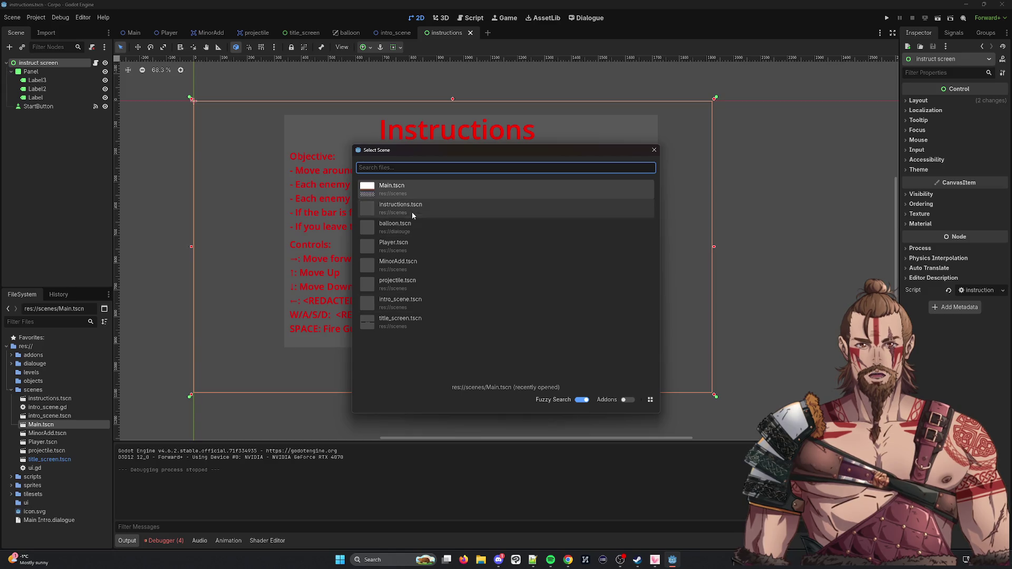
{"action": "double_click", "coordinate": [409, 193]}
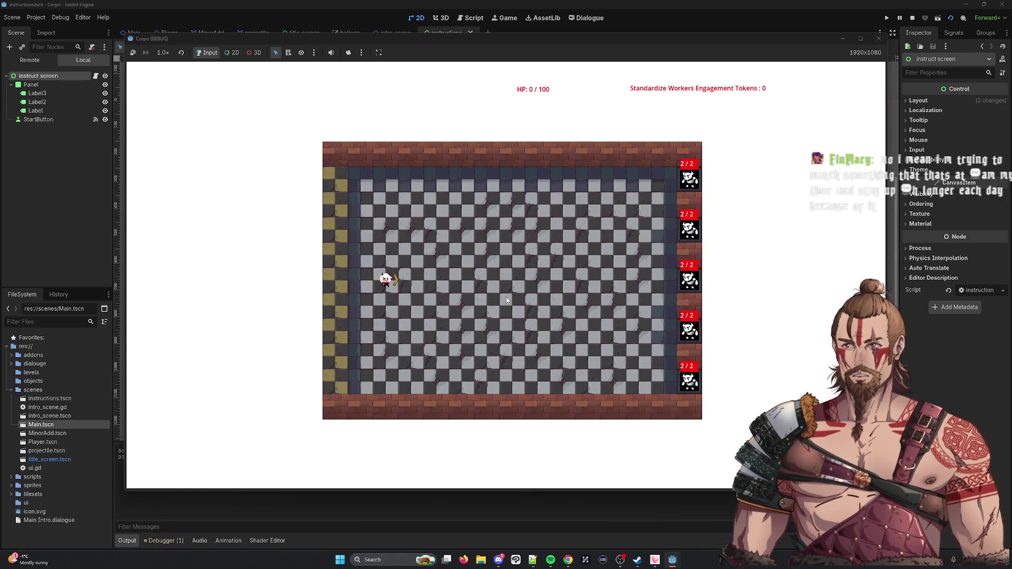
{"action": "key", "text": "Right"}
{"action": "key", "text": "Down"}
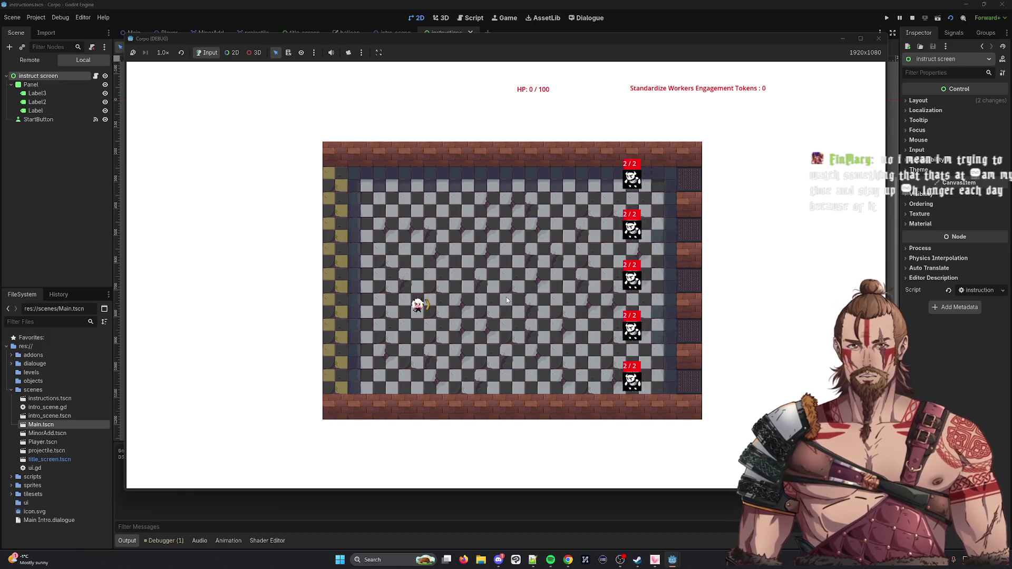
{"action": "key", "text": "Right"}
{"action": "key", "text": "Right"}
{"action": "key", "text": "Right"}
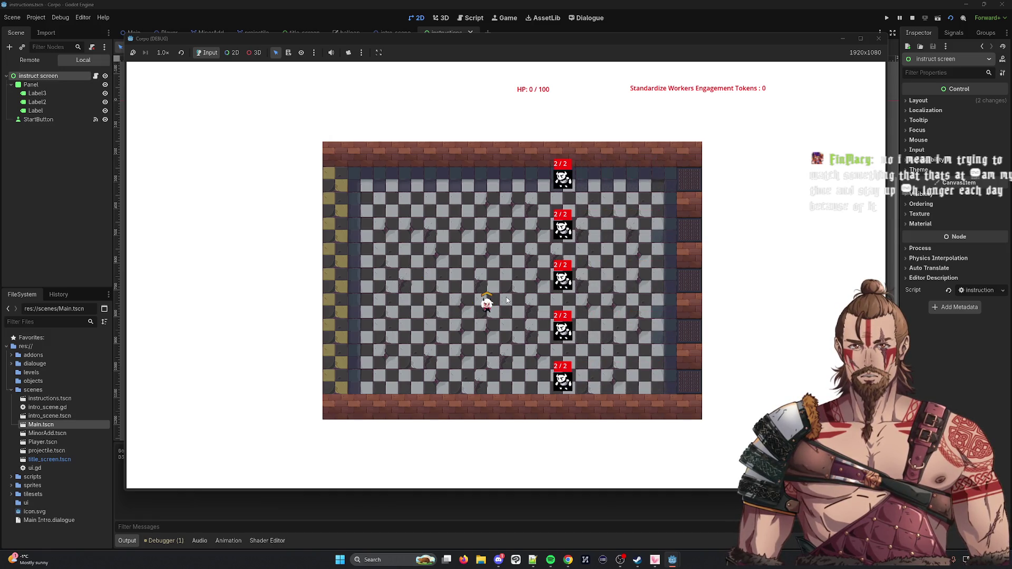
{"action": "key", "text": "Down"}
{"action": "key", "text": "Down"}
{"action": "key", "text": "Down"}
{"action": "key", "text": "Up"}
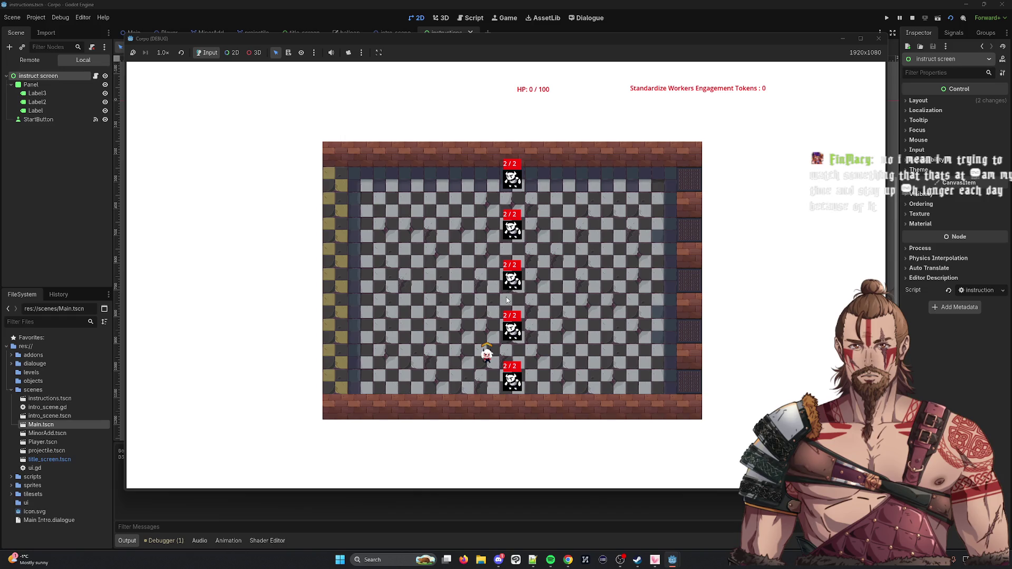
{"action": "key", "text": "Left"}
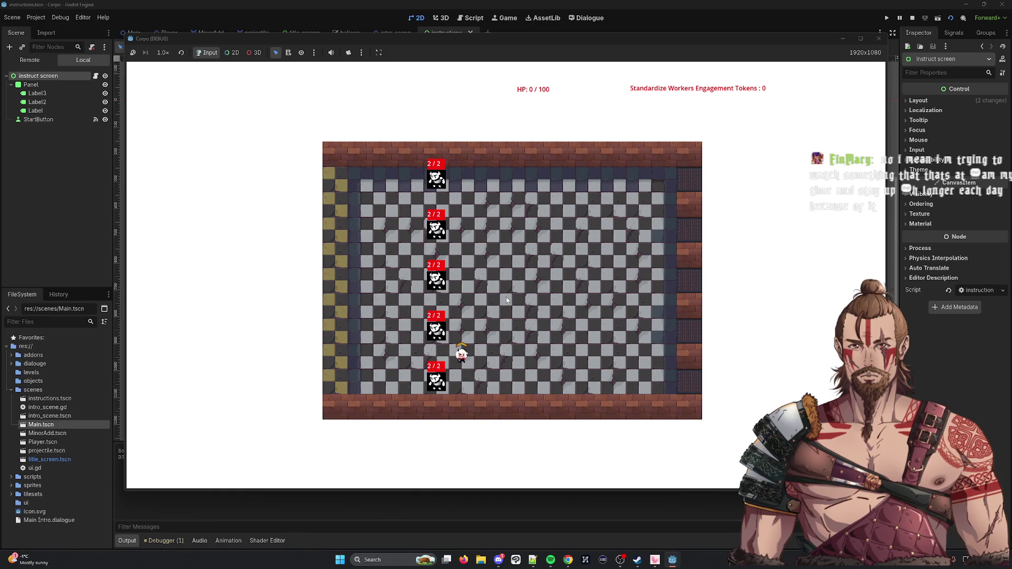
{"action": "key", "text": "Right"}
{"action": "key", "text": "Right"}
{"action": "key", "text": "Right"}
{"action": "key", "text": "Down"}
{"action": "key", "text": "Right"}
{"action": "key", "text": "Right"}
{"action": "key", "text": "Right"}
{"action": "key", "text": "Left"}
{"action": "key", "text": "Left"}
{"action": "key", "text": "Left"}
{"action": "key", "text": "Left"}
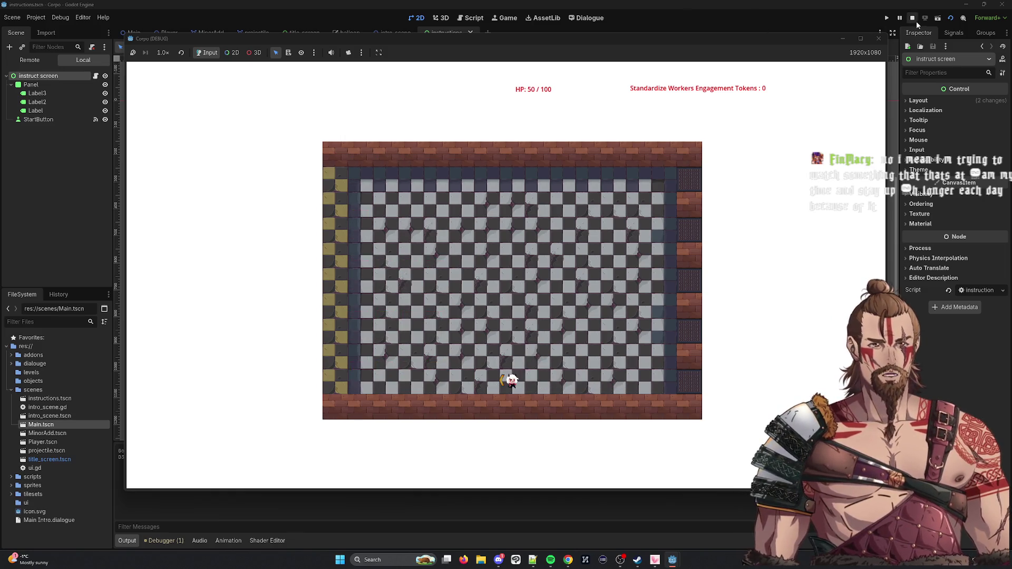
{"action": "left_click", "coordinate": [913, 19]}
{"action": "left_click", "coordinate": [886, 18]}
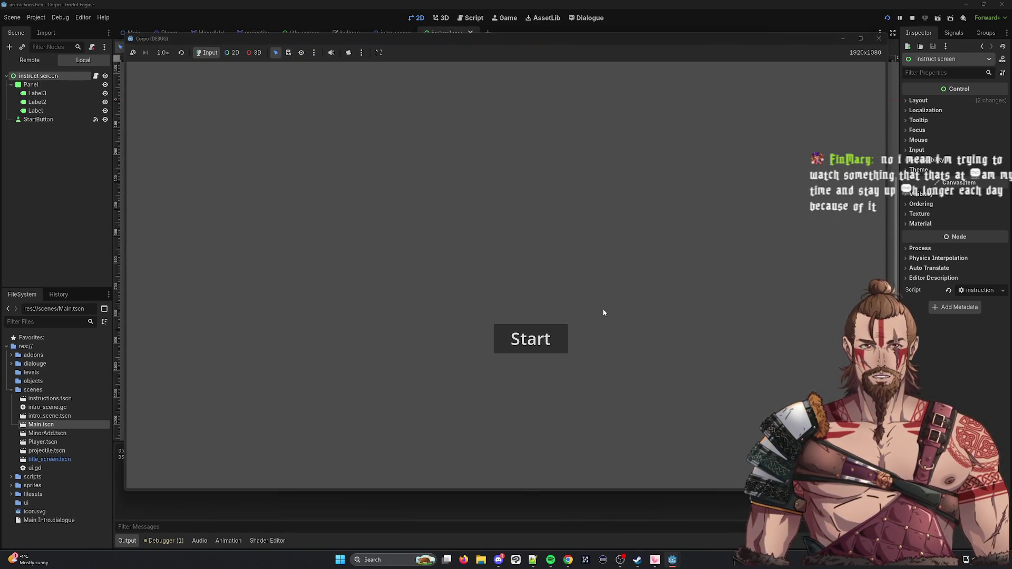
{"action": "left_click", "coordinate": [878, 39]}
{"action": "left_click", "coordinate": [950, 18]}
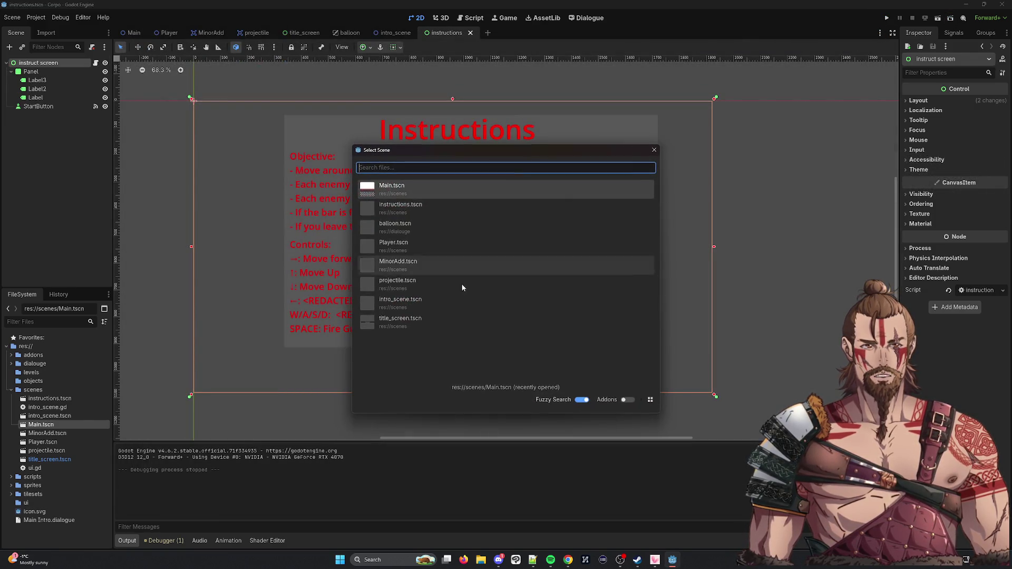
Step: Run Main.tscn and steer the player with the arrow keys, then stop it at 5 tokens and 40 HP
{"action": "left_click", "coordinate": [410, 185]}
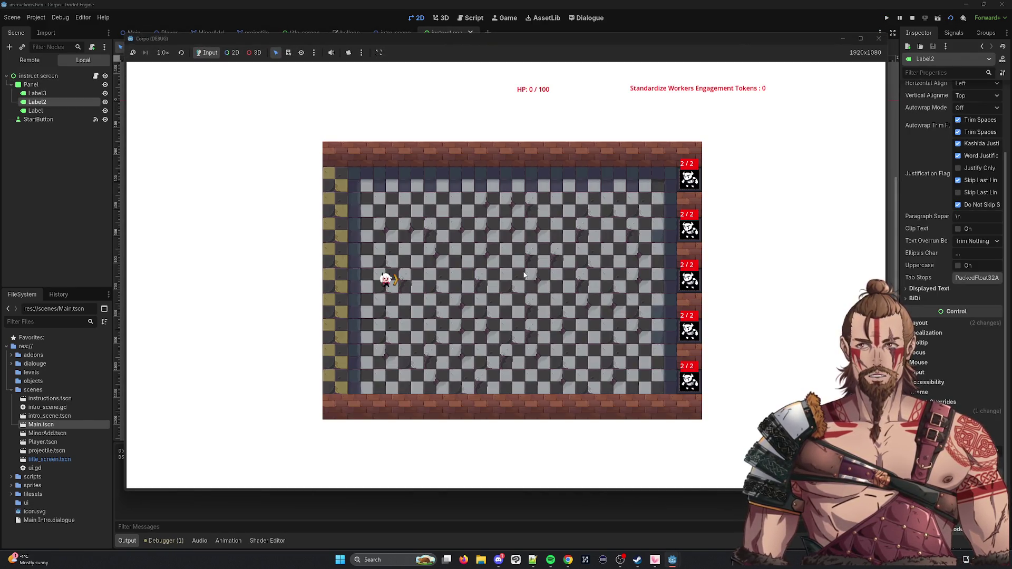
{"action": "key", "text": "Right"}
{"action": "key", "text": "Down"}
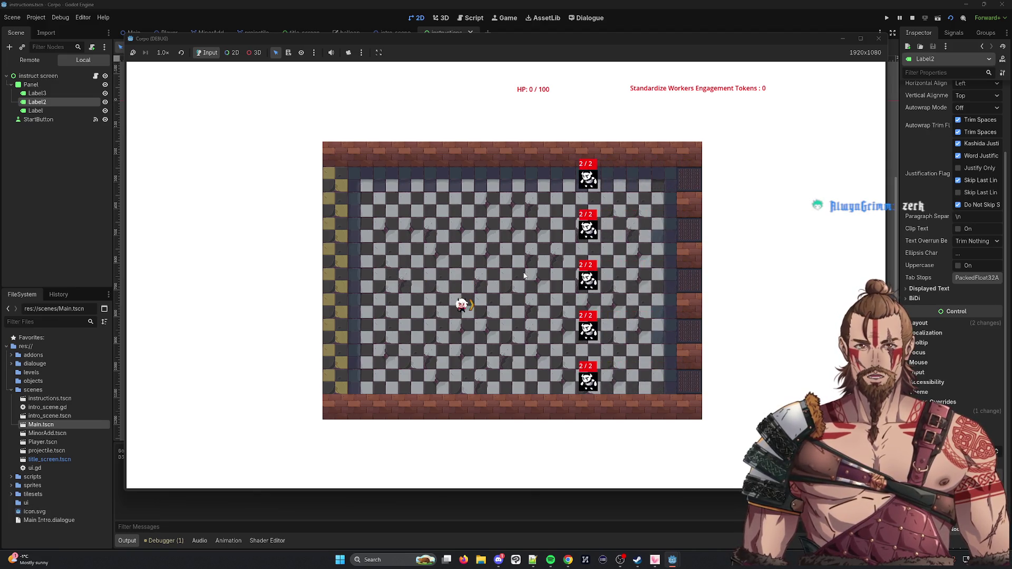
{"action": "key", "text": "Right"}
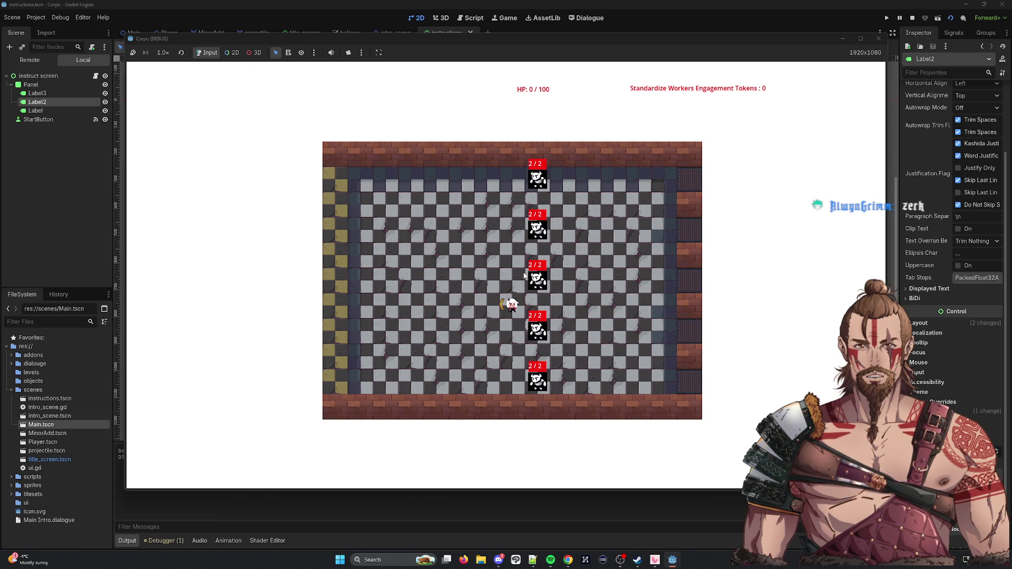
{"action": "key", "text": "Left"}
{"action": "key", "text": "Left"}
{"action": "key", "text": "Left"}
{"action": "key", "text": "Right"}
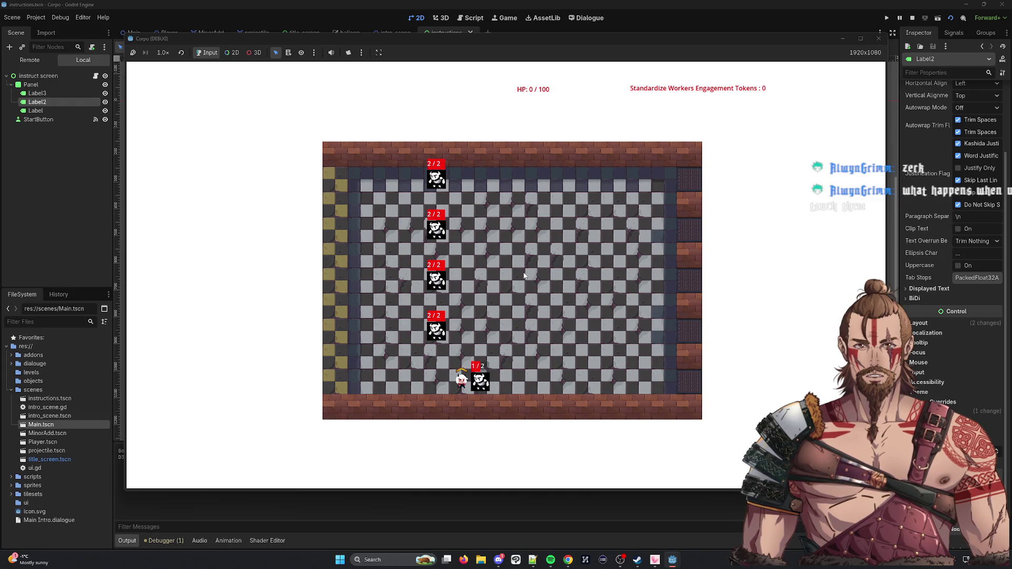
{"action": "key", "text": "Right"}
{"action": "key", "text": "Right"}
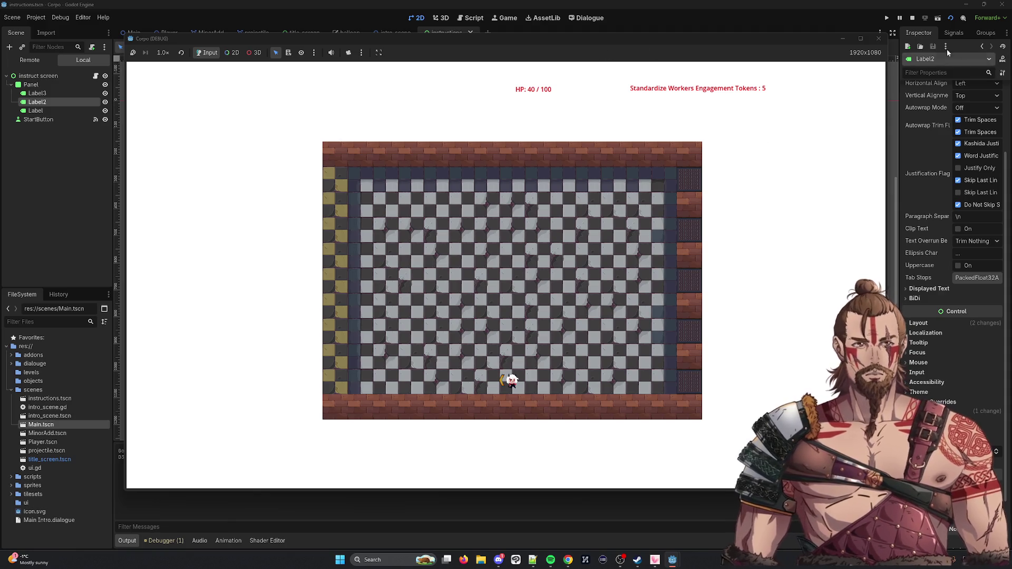
{"action": "left_click", "coordinate": [879, 39]}
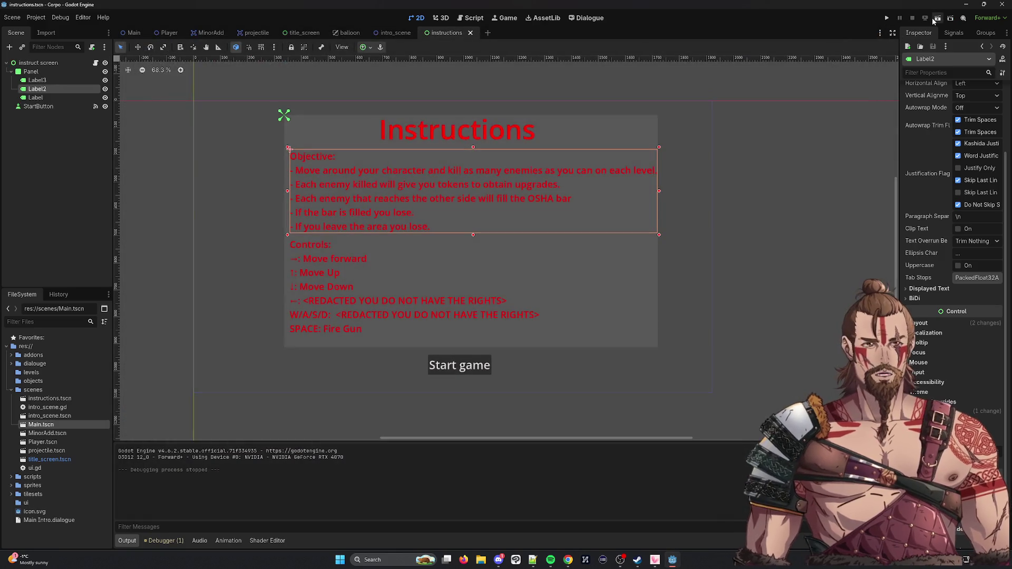
Step: Run Main.tscn, move down toward the enemies and finish off the bottom one, then stop
{"action": "left_click", "coordinate": [950, 19]}
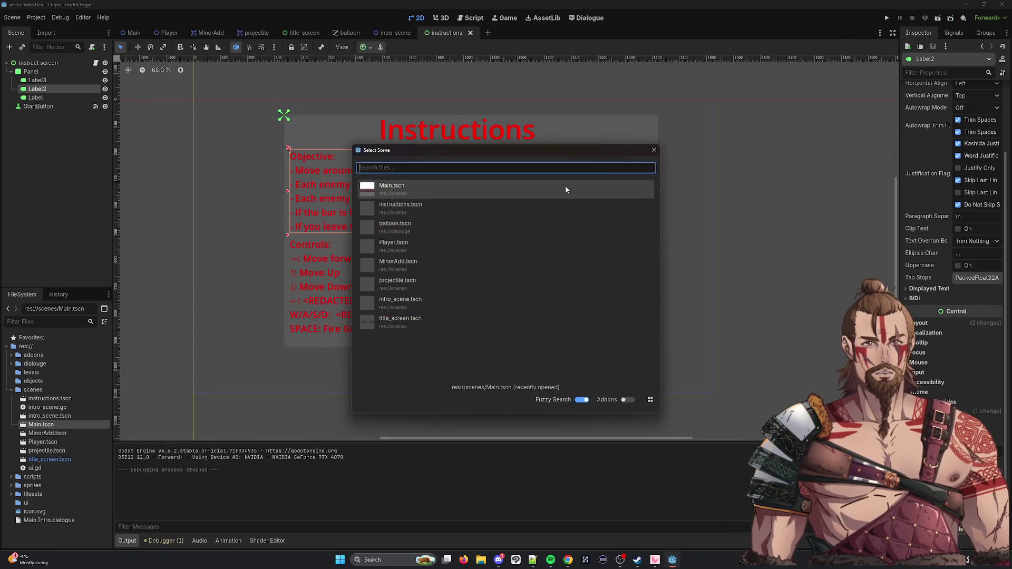
{"action": "double_click", "coordinate": [506, 196]}
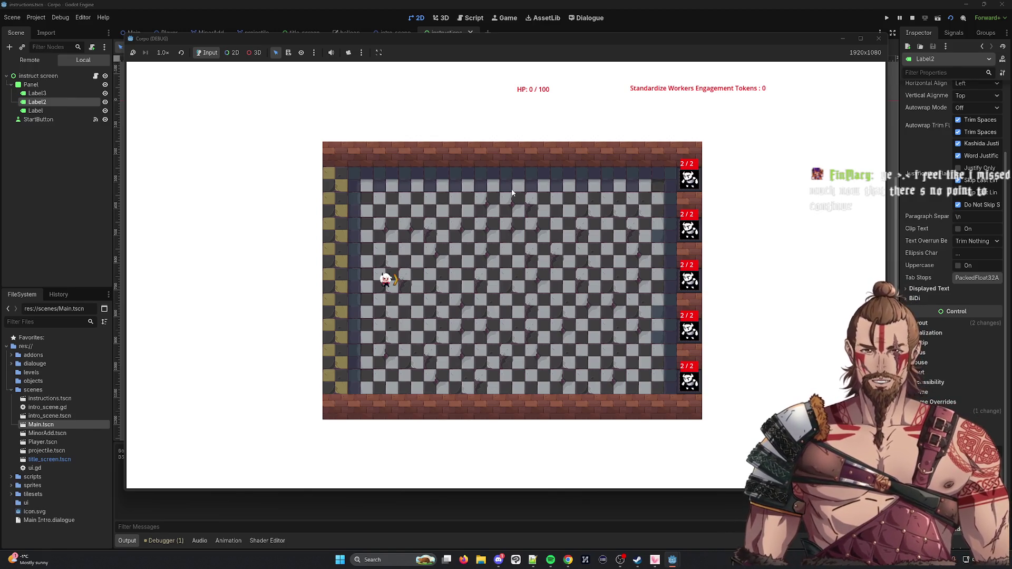
{"action": "key", "text": "d"}
{"action": "key", "text": "w"}
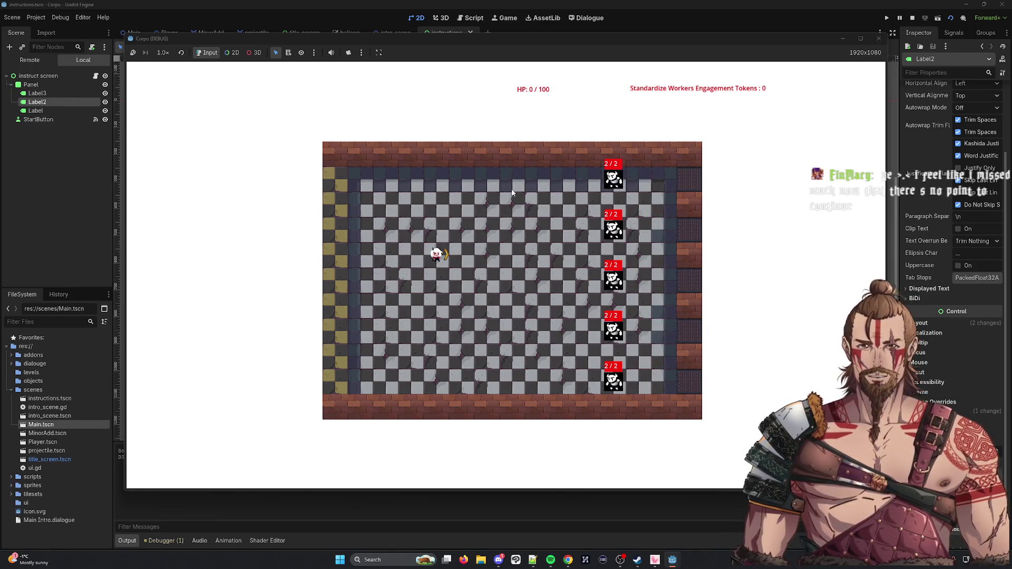
{"action": "key", "text": "d"}
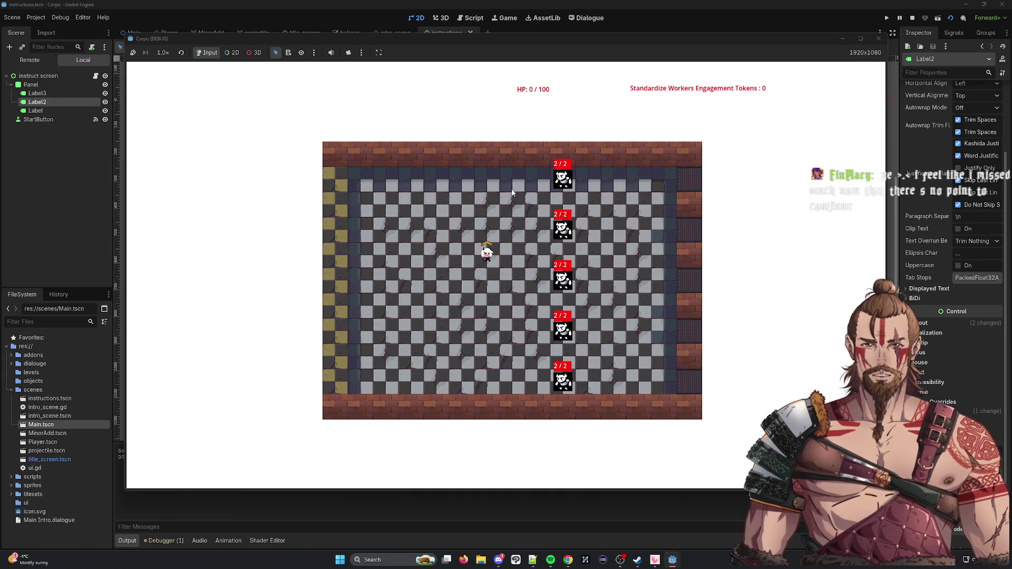
{"action": "key", "text": "s"}
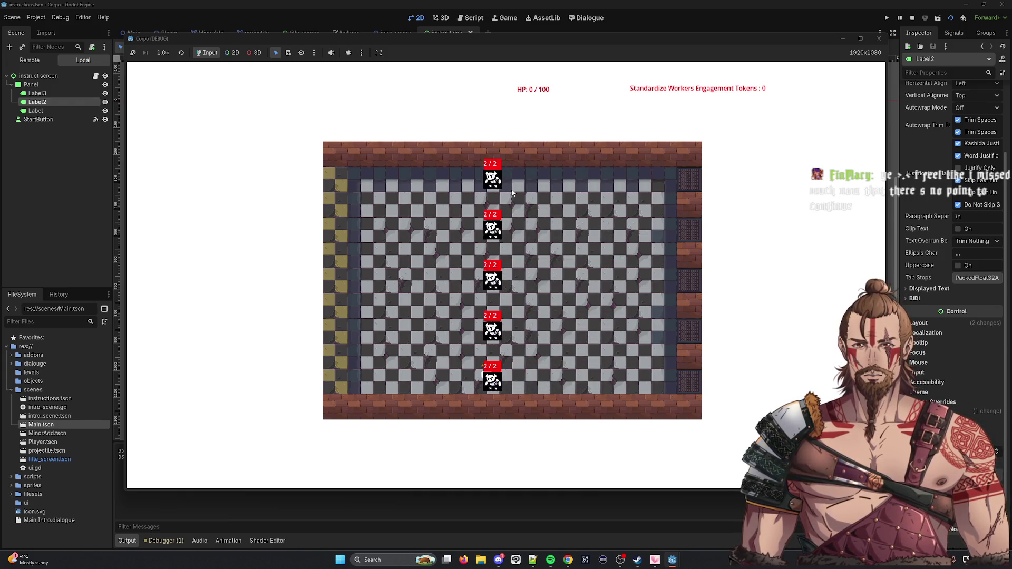
{"action": "key", "text": "s"}
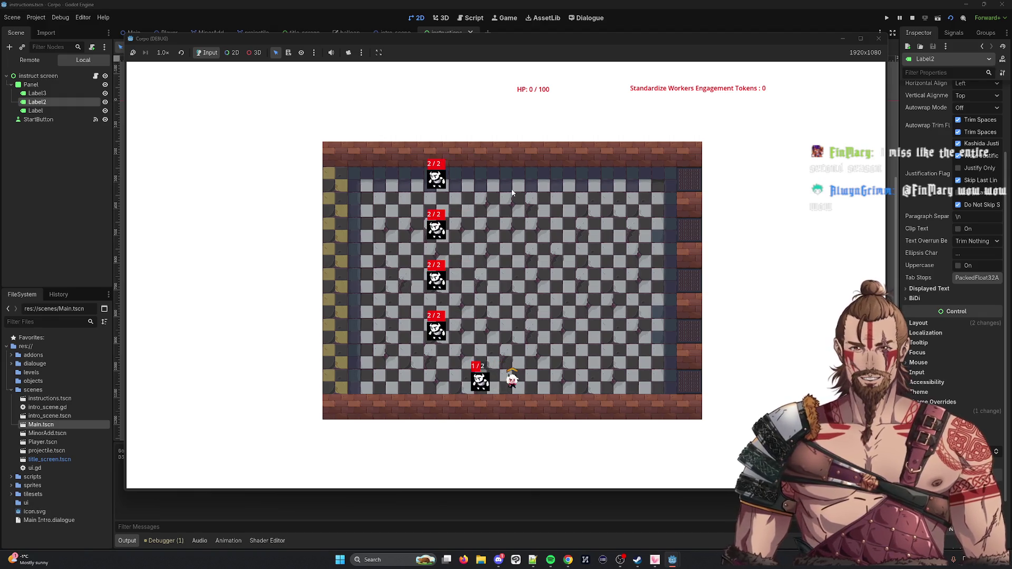
{"action": "key", "text": "d"}
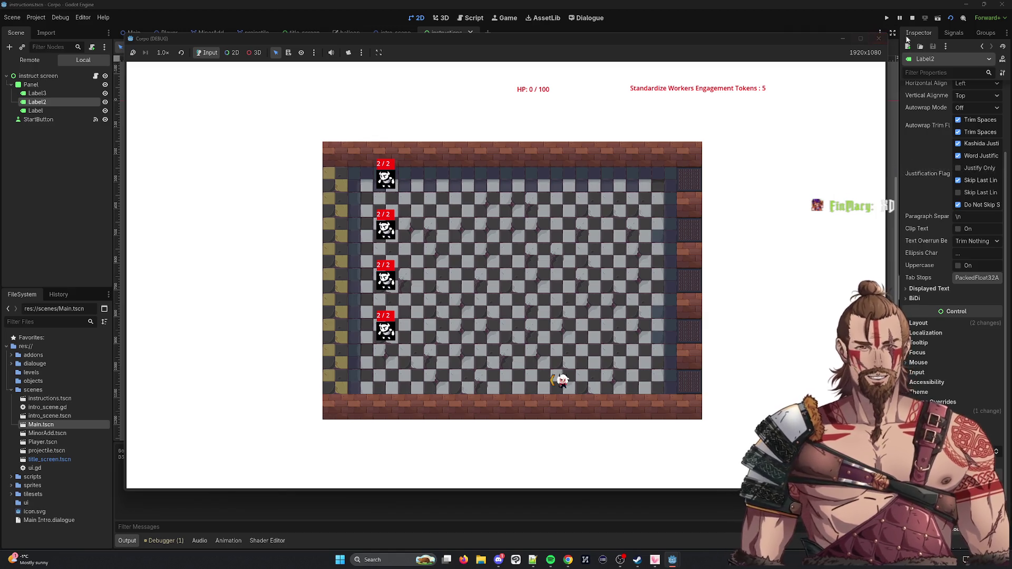
{"action": "left_click", "coordinate": [884, 34]}
Step: Relaunch the project from its start screen, stop it, and bring up the scene list
{"action": "left_click", "coordinate": [887, 17]}
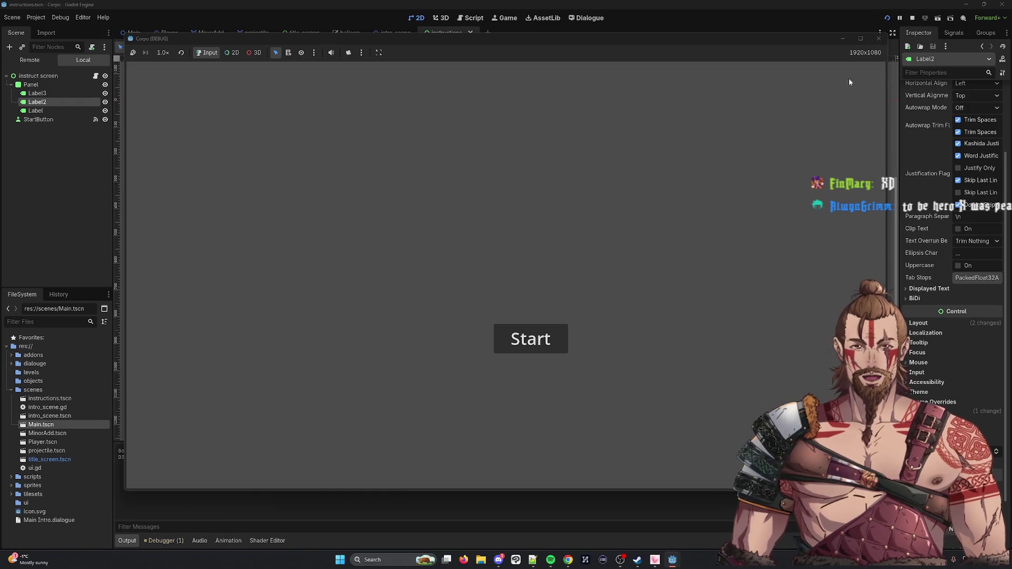
{"action": "left_click", "coordinate": [877, 39]}
{"action": "left_click", "coordinate": [950, 17]}
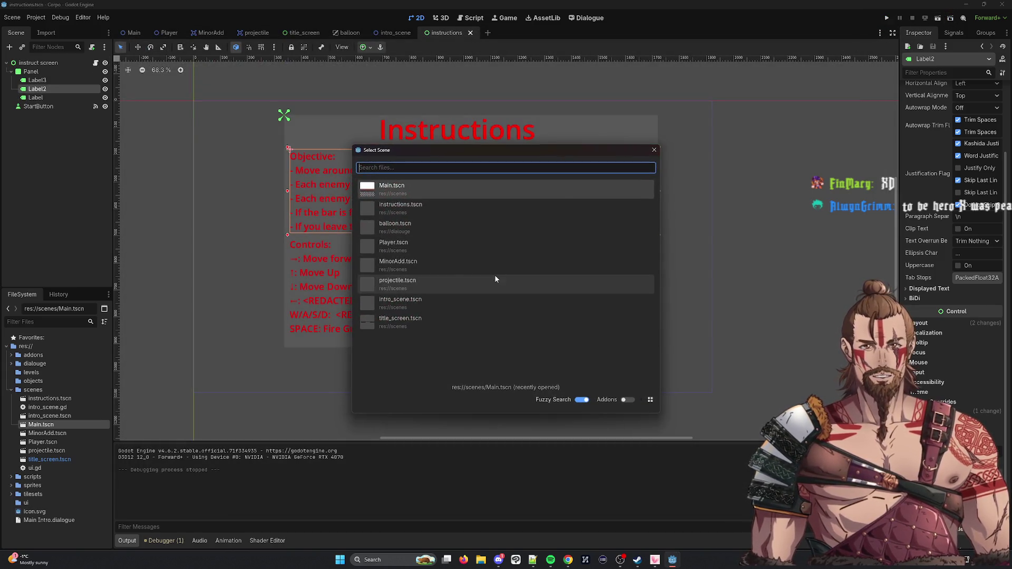
Step: Run Main.tscn, move around the arena killing a wounded enemy for tokens, then stop the playtest
{"action": "double_click", "coordinate": [498, 185]}
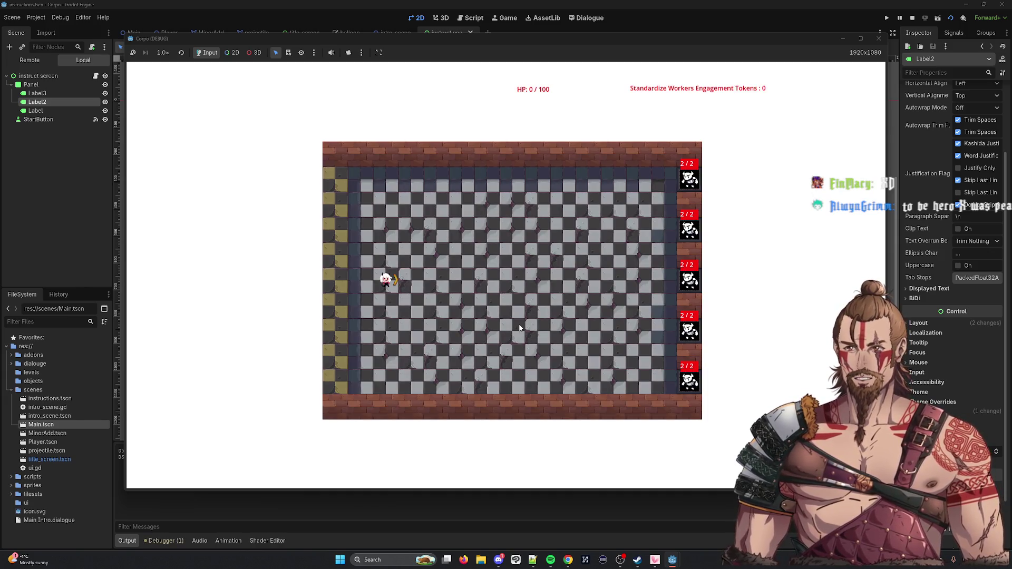
{"action": "key", "text": "Right"}
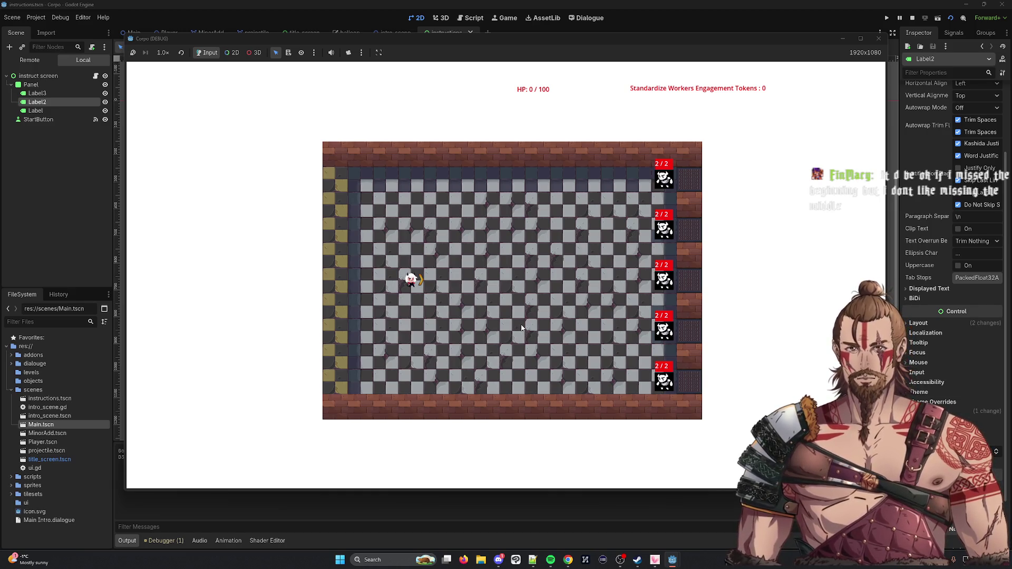
{"action": "key", "text": "d"}
{"action": "key", "text": "s"}
{"action": "key", "text": "d"}
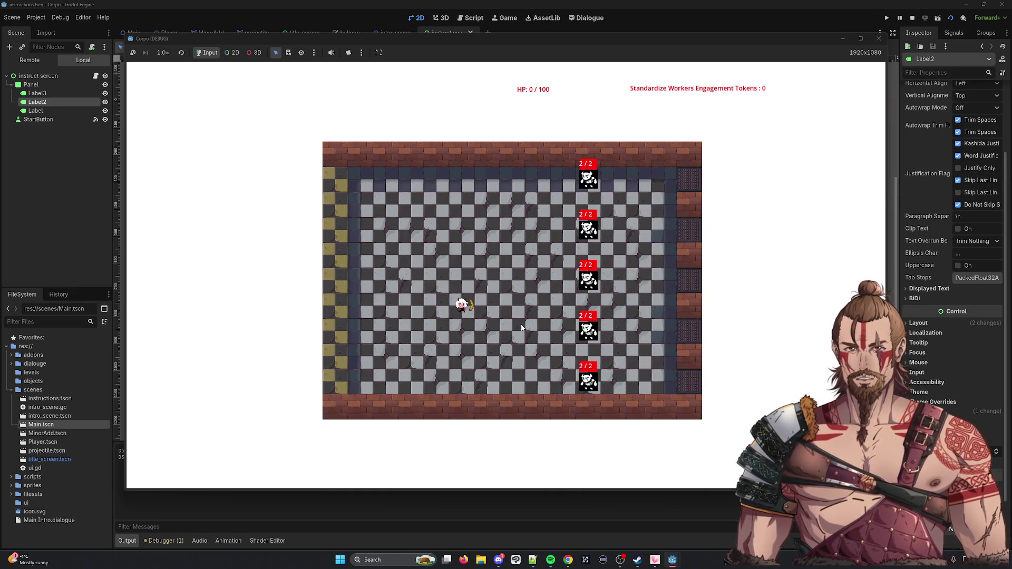
{"action": "key", "text": "d"}
{"action": "key", "text": "s"}
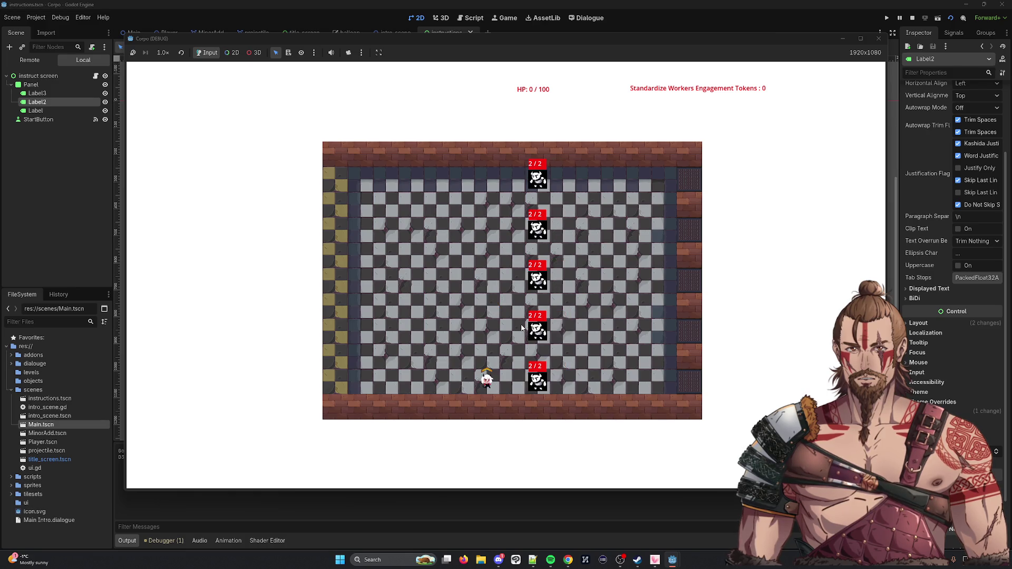
{"action": "key", "text": "w"}
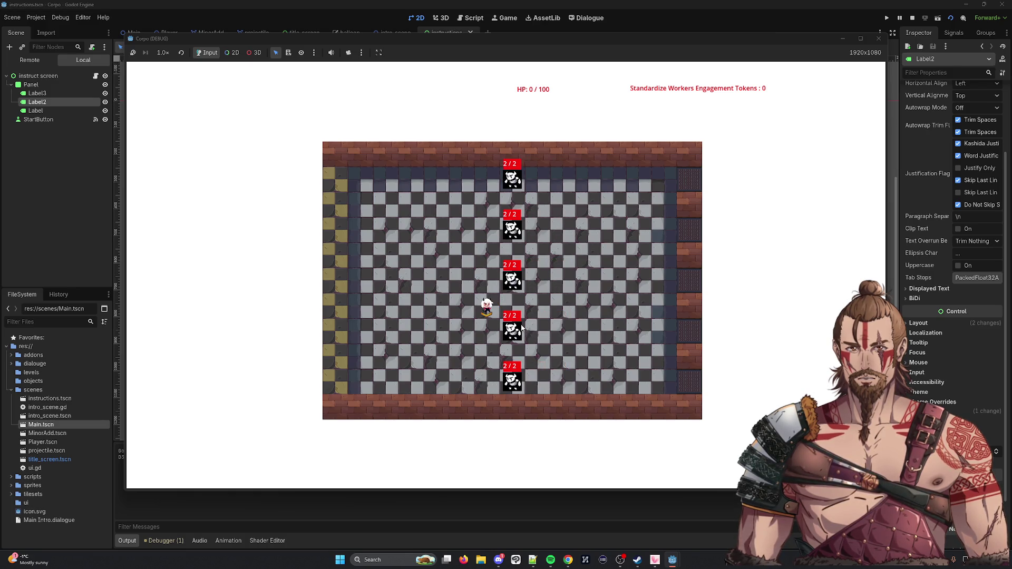
{"action": "key", "text": "w"}
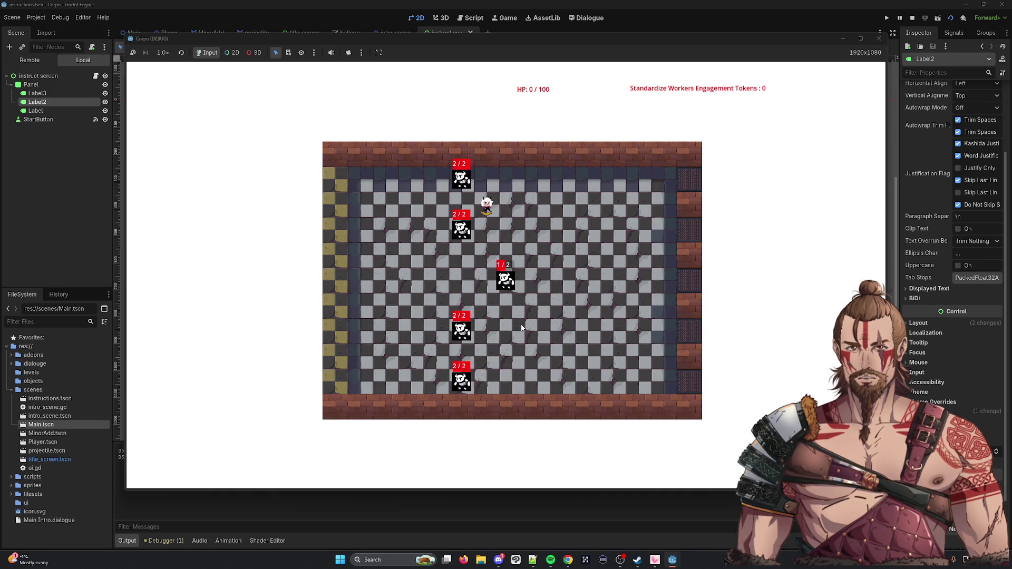
{"action": "key", "text": "w"}
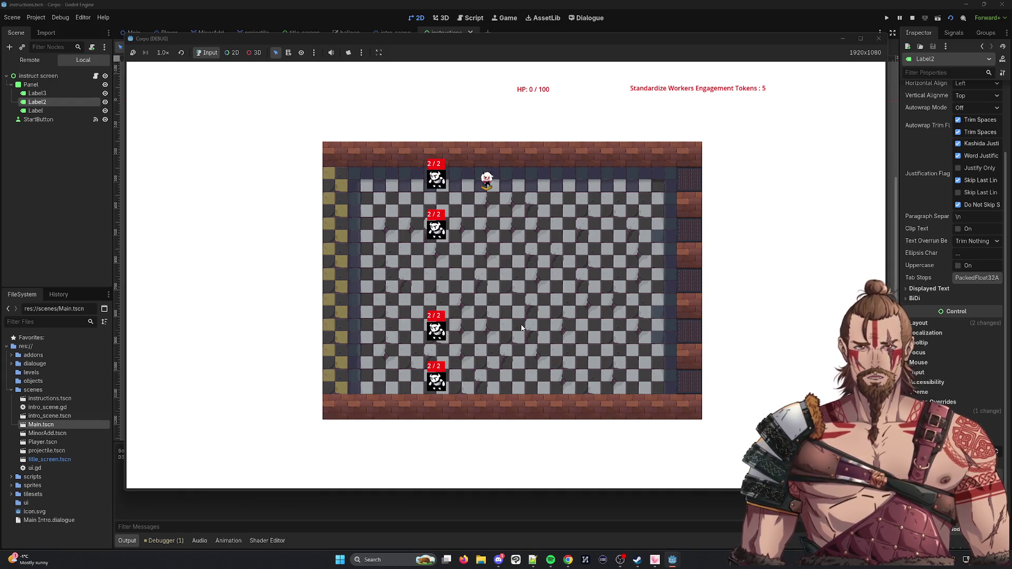
{"action": "key", "text": "s"}
{"action": "key", "text": "d"}
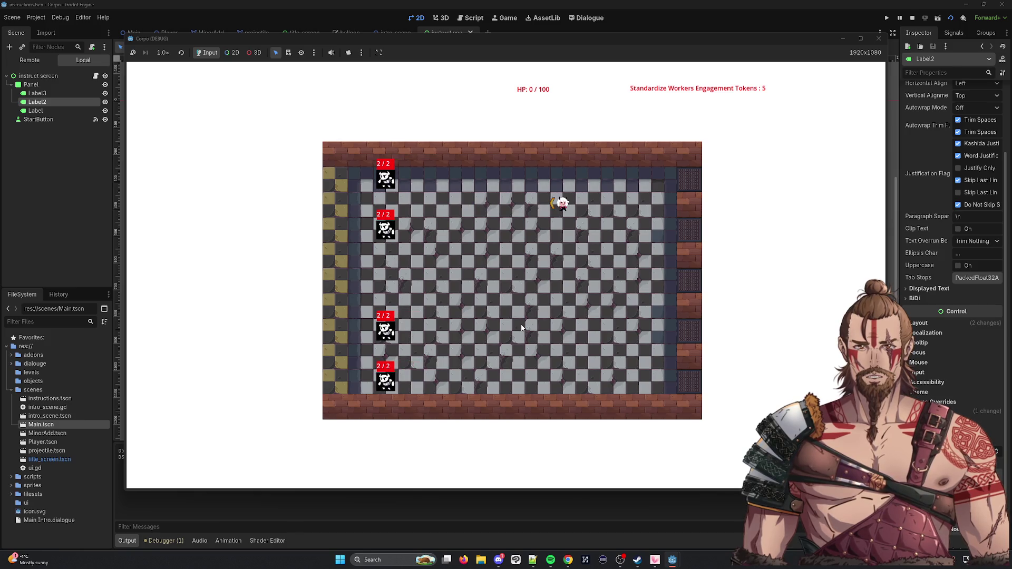
{"action": "key", "text": "a"}
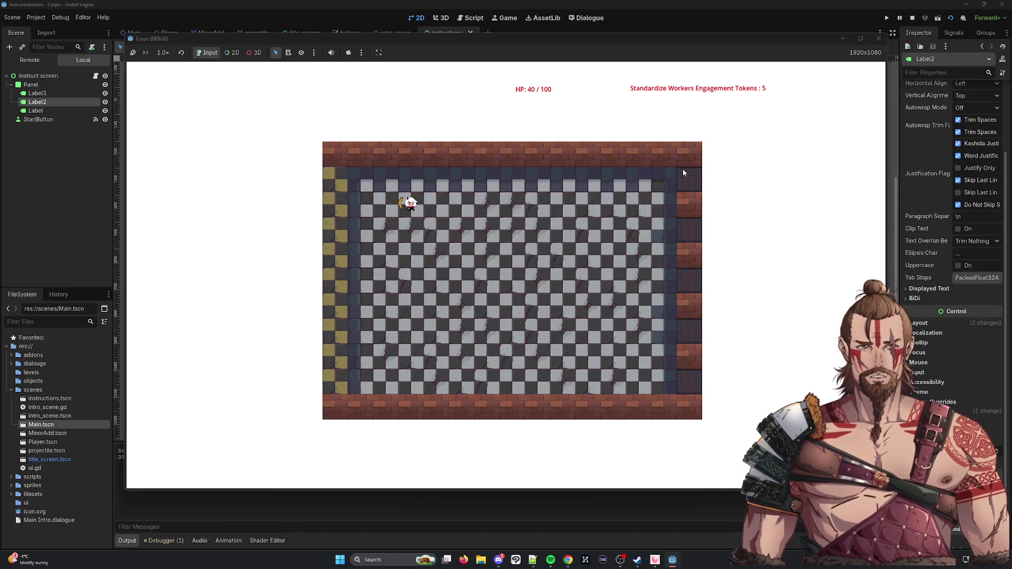
{"action": "left_click", "coordinate": [878, 38]}
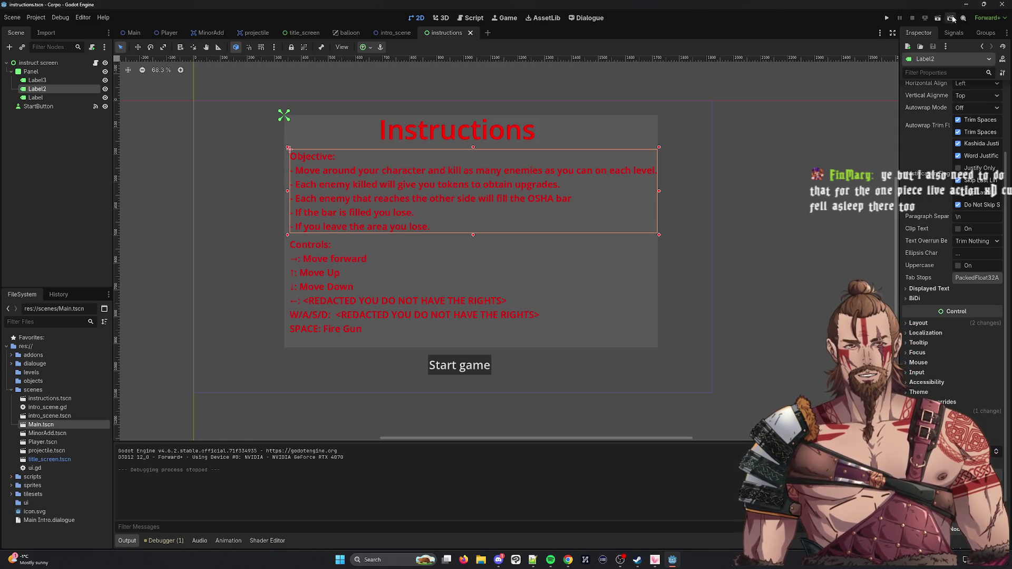
{"action": "key", "text": "ctrl+shift+o"}
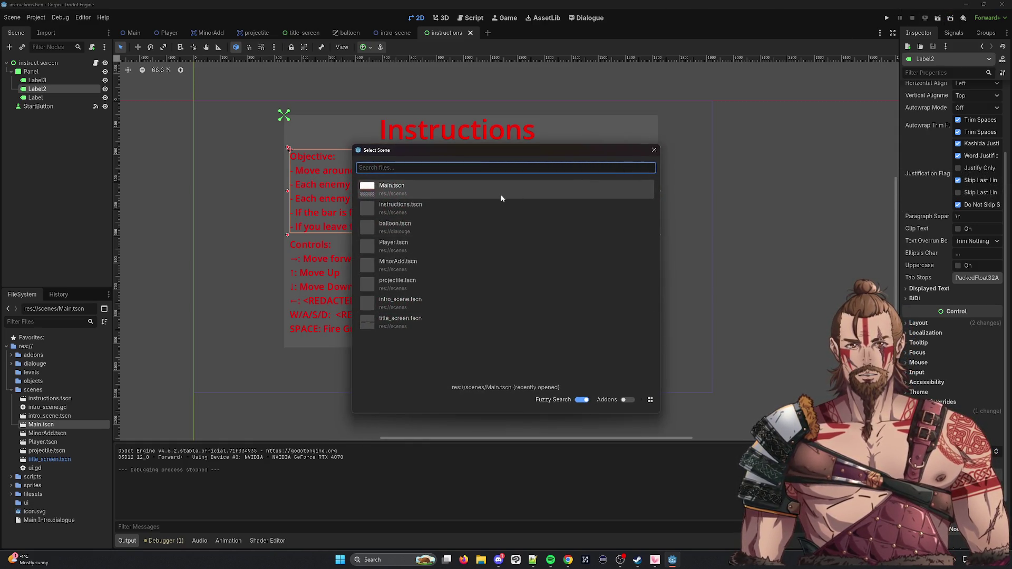
{"action": "left_click", "coordinate": [504, 198]}
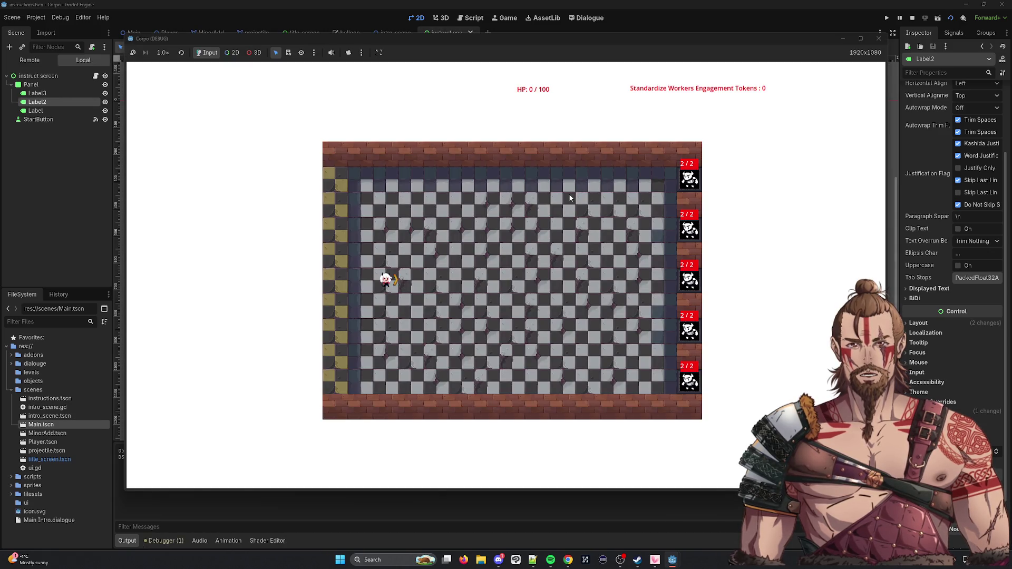
{"action": "key", "text": "d"}
{"action": "key", "text": "w"}
{"action": "key", "text": "d"}
{"action": "key", "text": "d"}
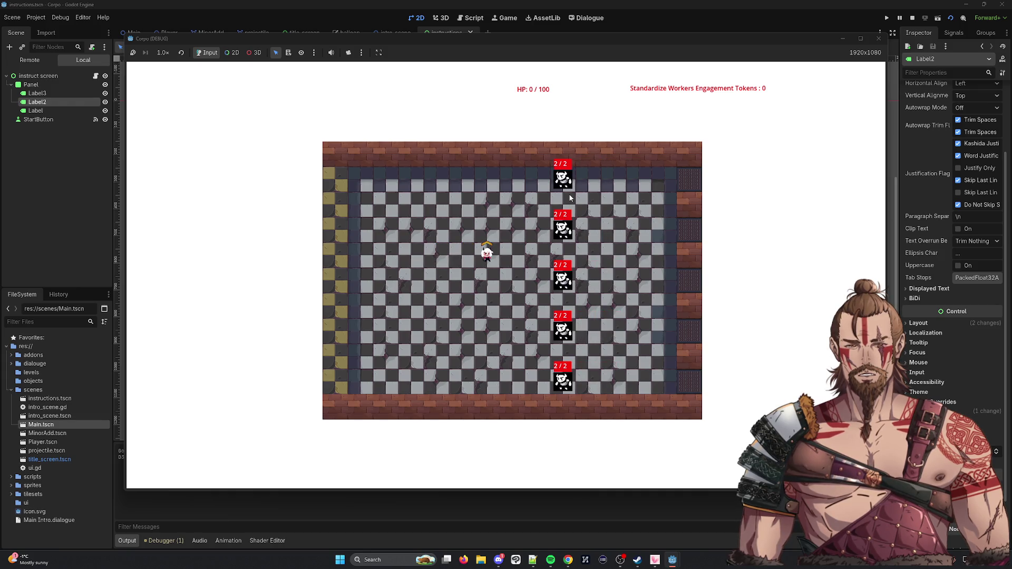
{"action": "key", "text": "a"}
{"action": "key", "text": "s"}
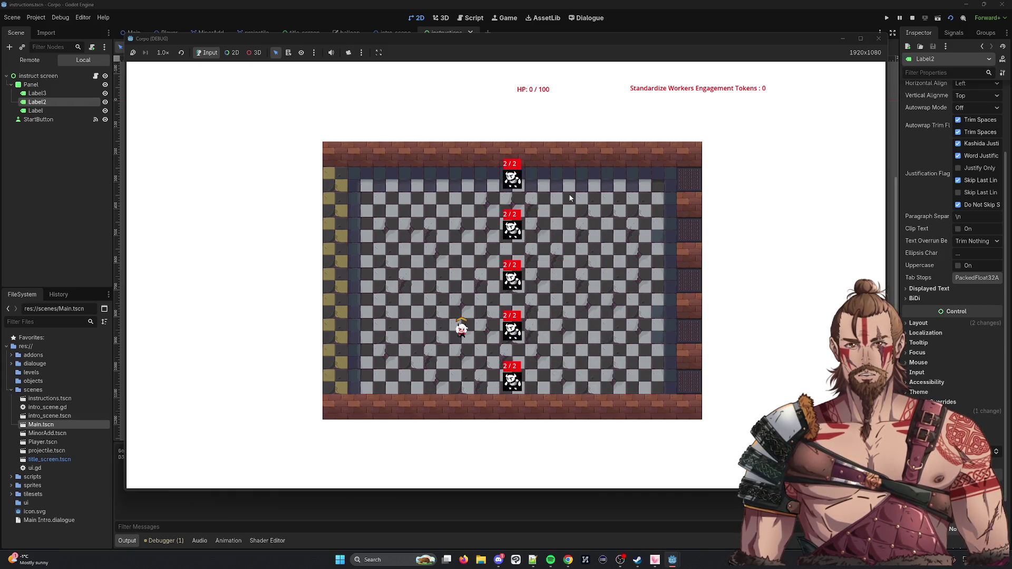
{"action": "key", "text": "w"}
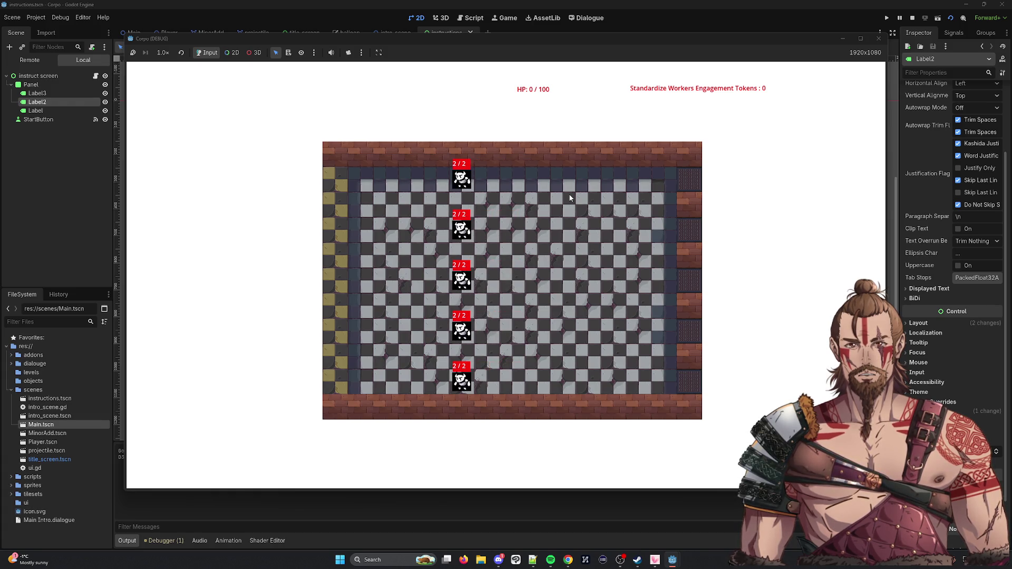
{"action": "key", "text": "s"}
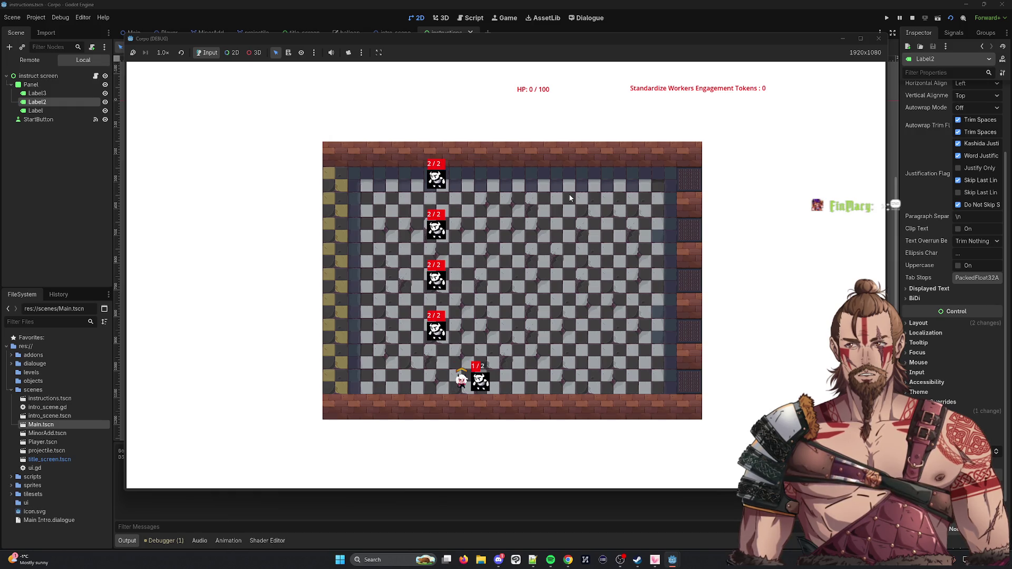
{"action": "key", "text": "w"}
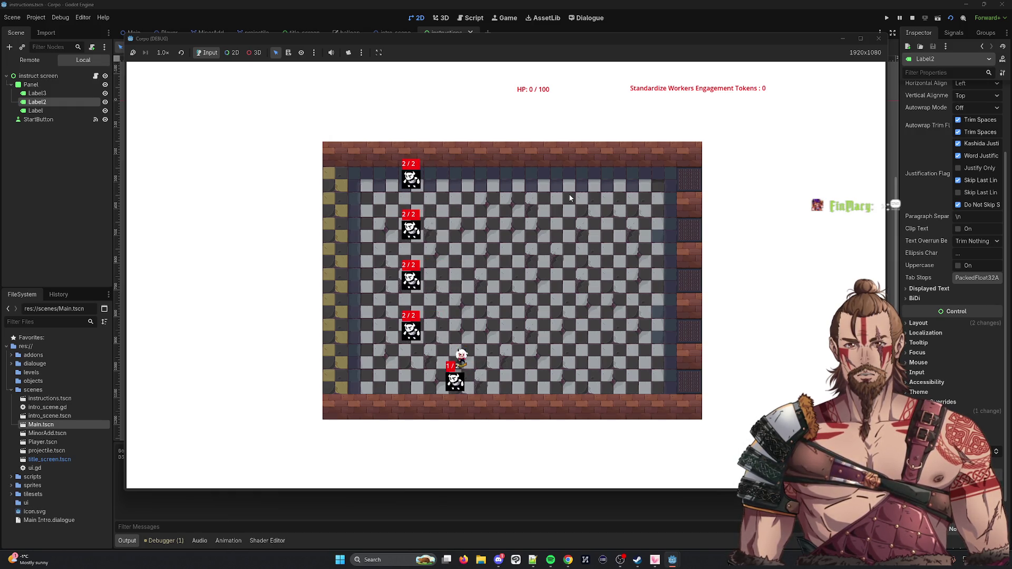
{"action": "key", "text": "w"}
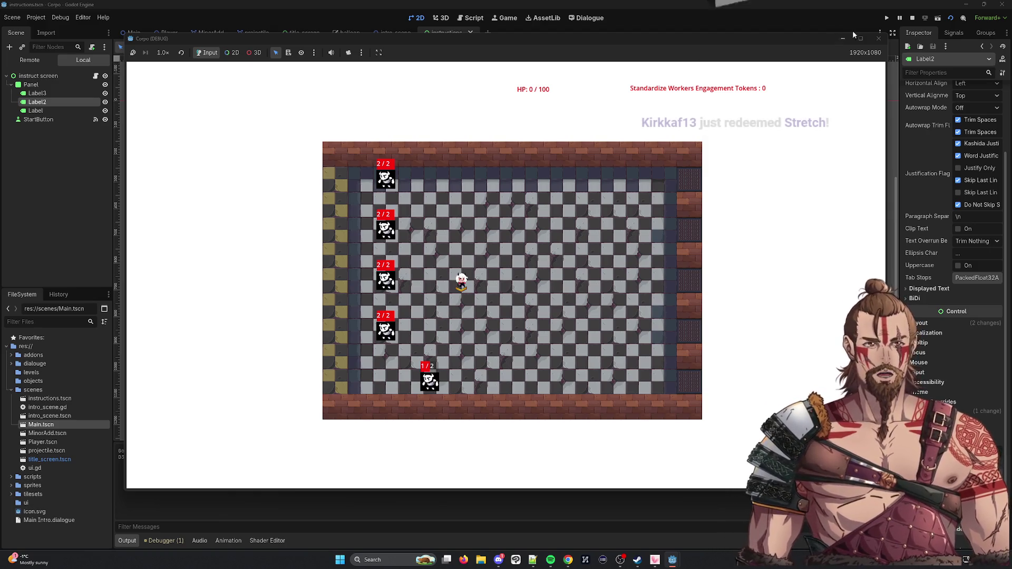
{"action": "left_click", "coordinate": [877, 37]}
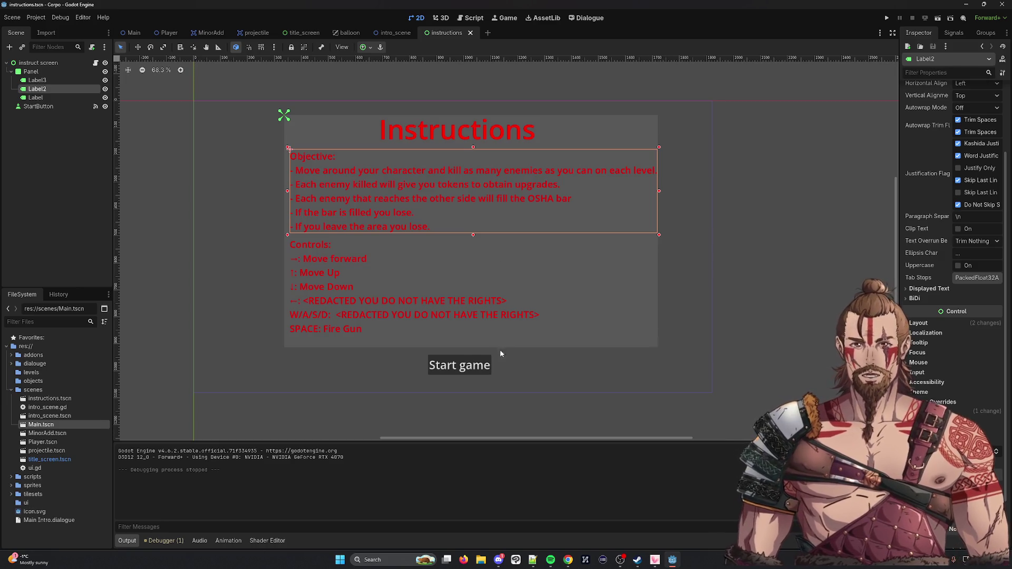
Step: Run Main.tscn, aim the weapon upward and move the player right and down
{"action": "left_click", "coordinate": [950, 18]}
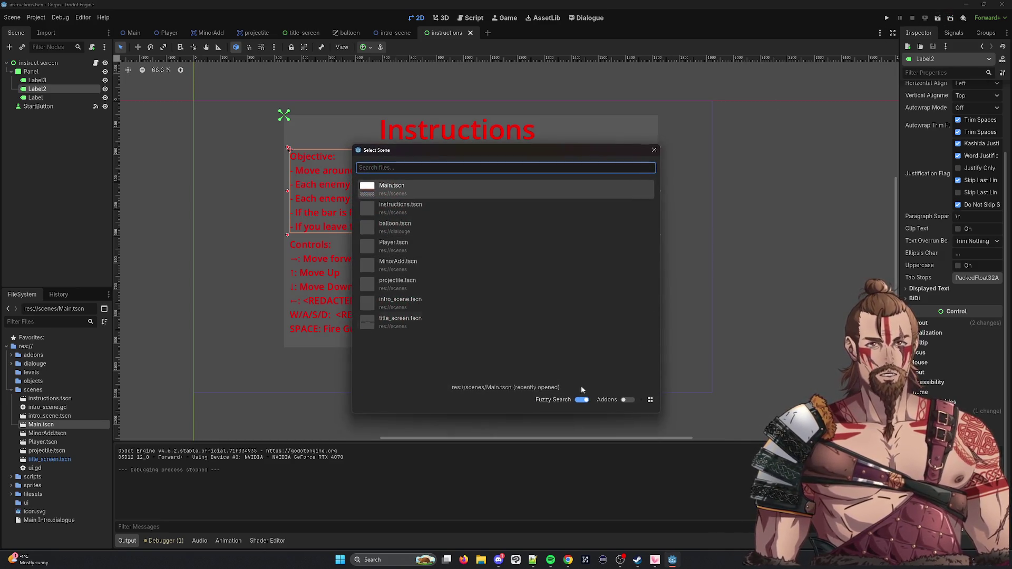
{"action": "left_click", "coordinate": [461, 189]}
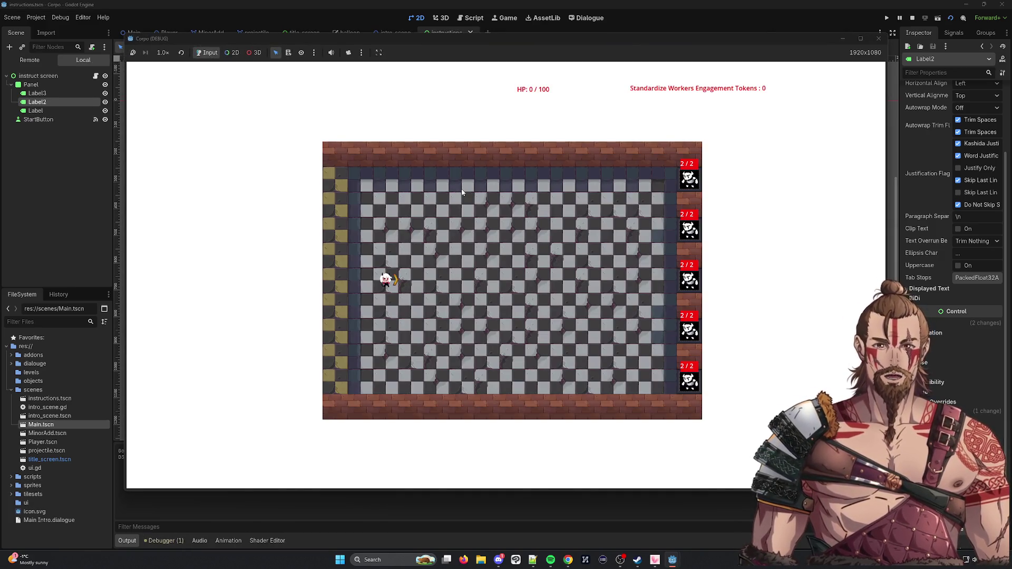
{"action": "key", "text": "w"}
{"action": "key", "text": "d"}
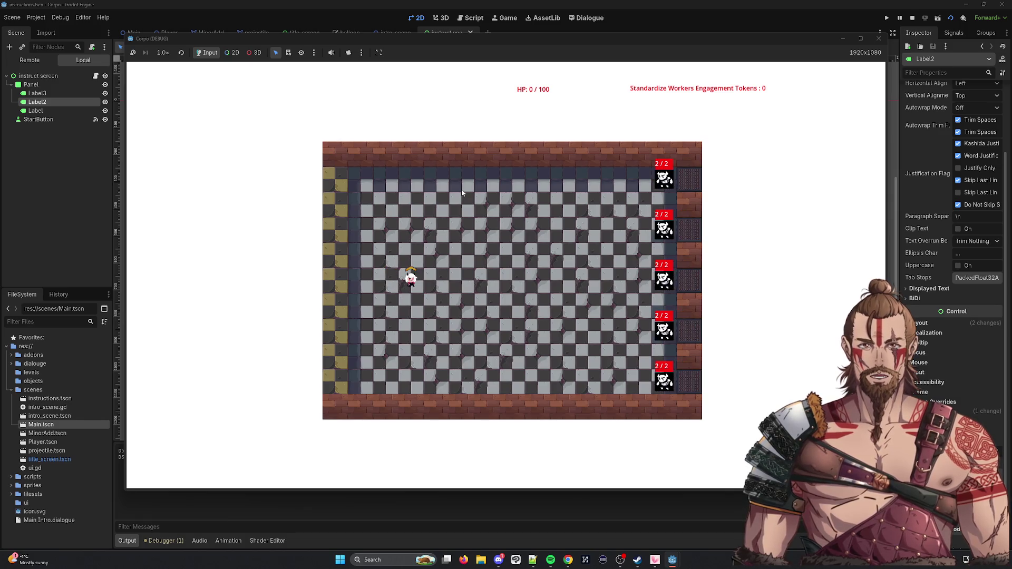
{"action": "key", "text": "s"}
{"action": "key", "text": "d"}
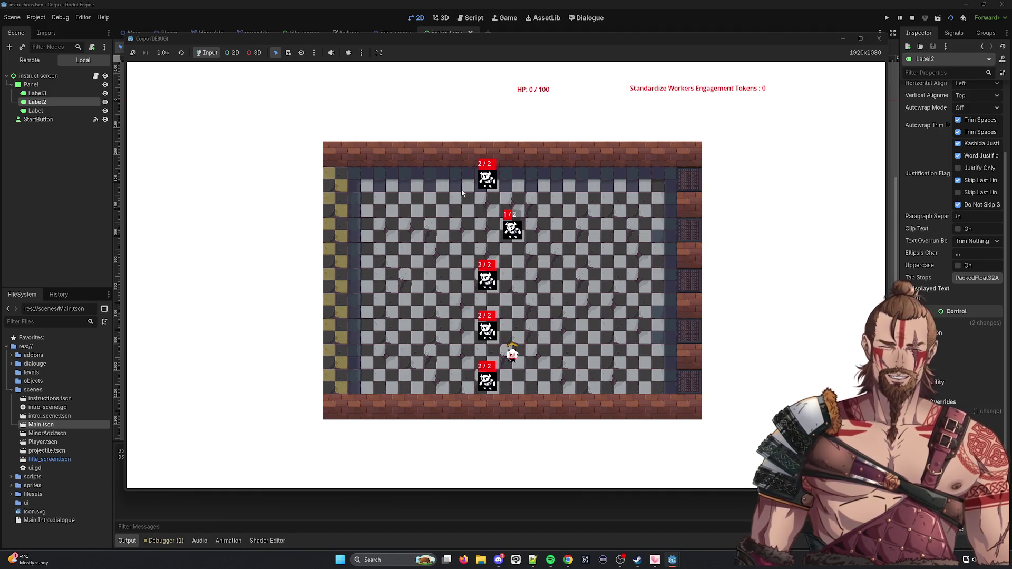
Step: Restart the game from the beginning, then stop it after HP reaches 0
{"action": "left_click", "coordinate": [879, 38]}
{"action": "left_click", "coordinate": [886, 18]}
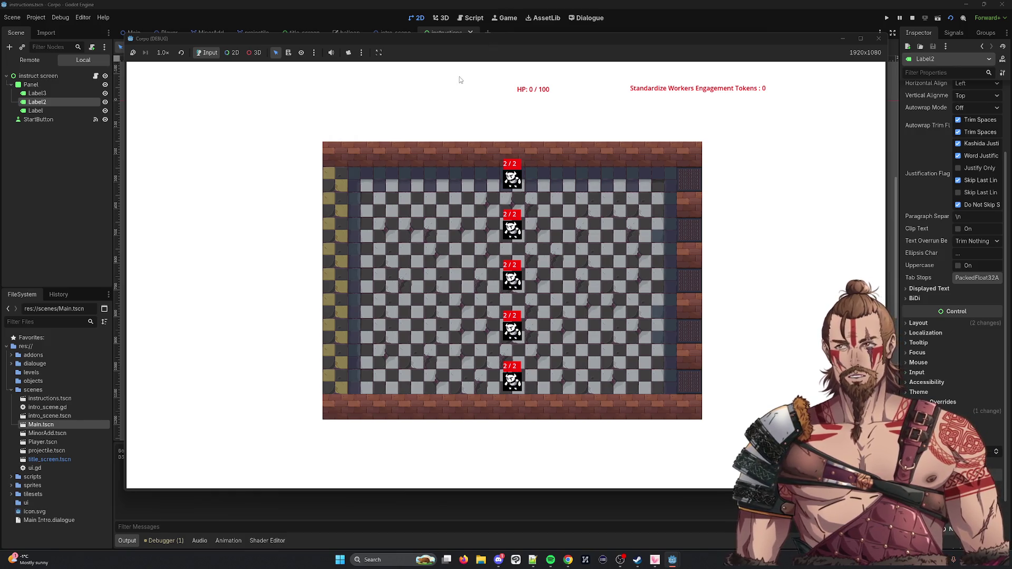
{"action": "left_click", "coordinate": [878, 39]}
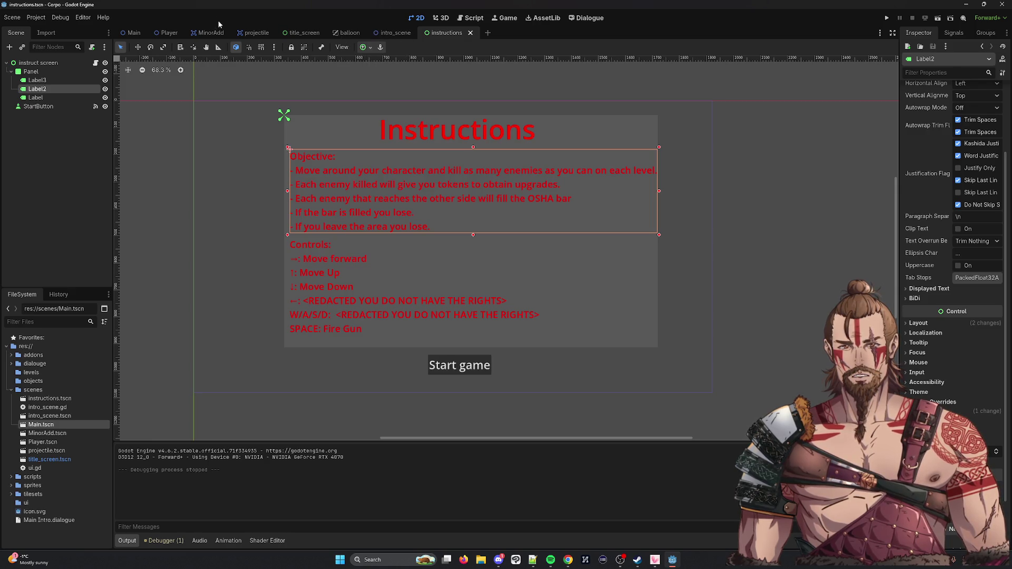
Step: In projectile.gd, add print("hit") as the first line of _on_area_entered and save
{"action": "left_click", "coordinate": [256, 33]}
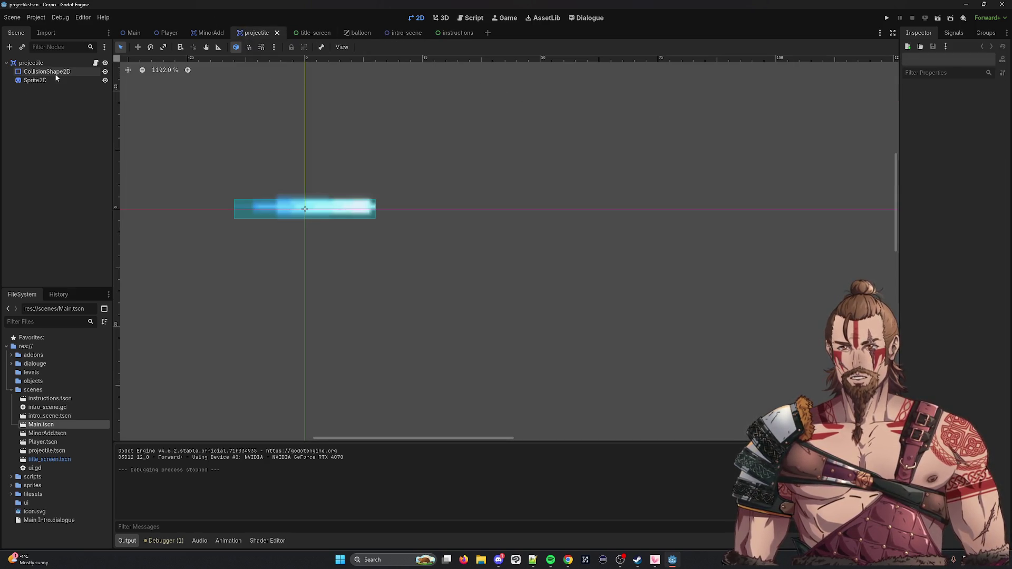
{"action": "left_click", "coordinate": [95, 63]}
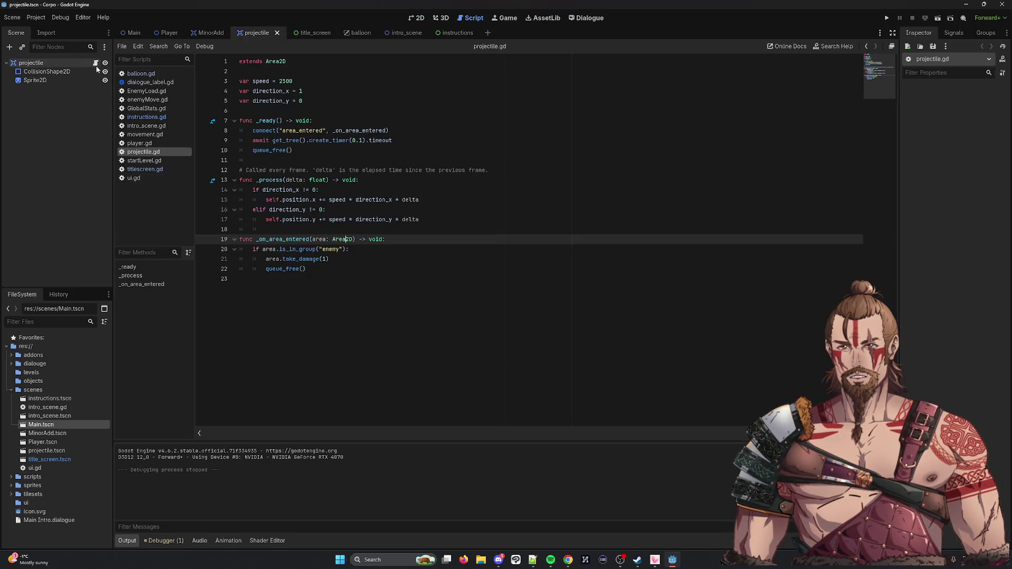
{"action": "left_click", "coordinate": [469, 286]}
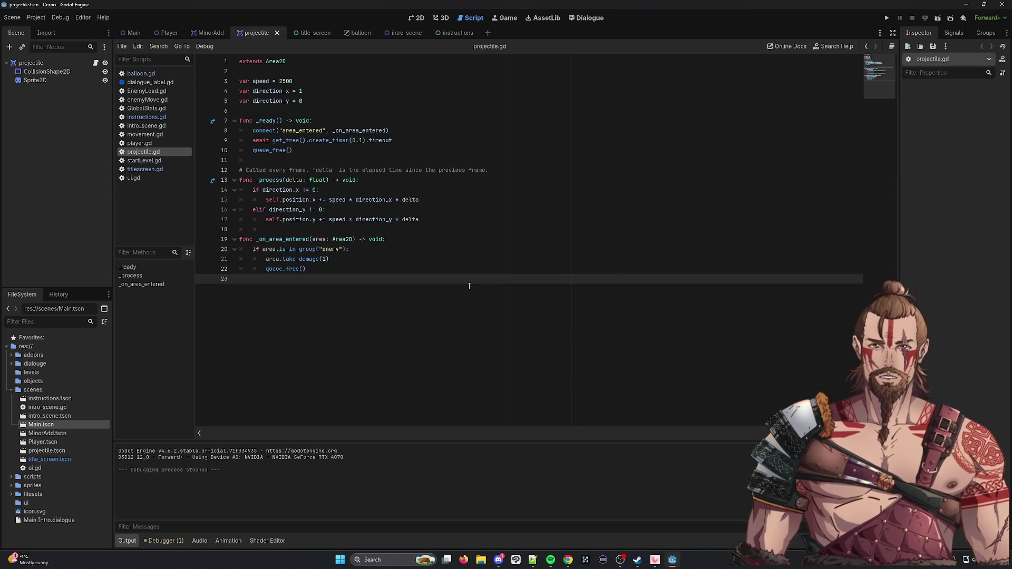
{"action": "left_click", "coordinate": [419, 240]}
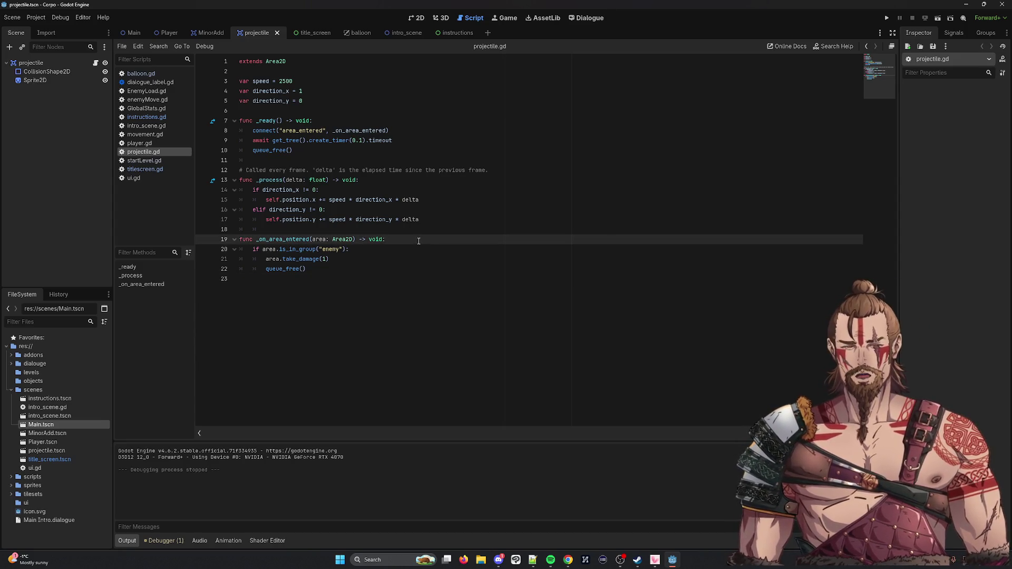
{"action": "key", "text": "Return"}
{"action": "type", "text": "print(\"hit"}
{"action": "key", "text": "ctrl+s"}
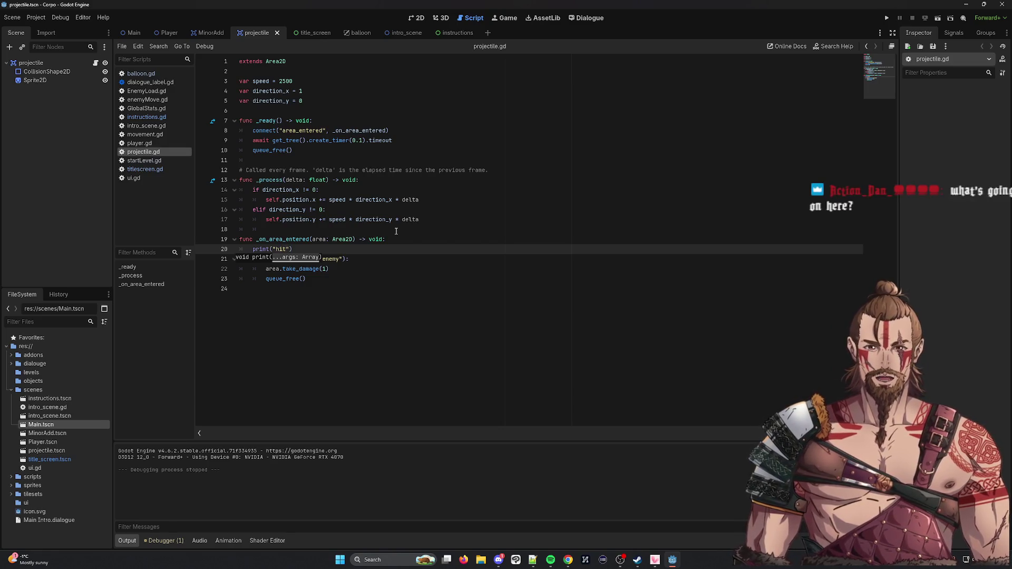
{"action": "left_click", "coordinate": [950, 18]}
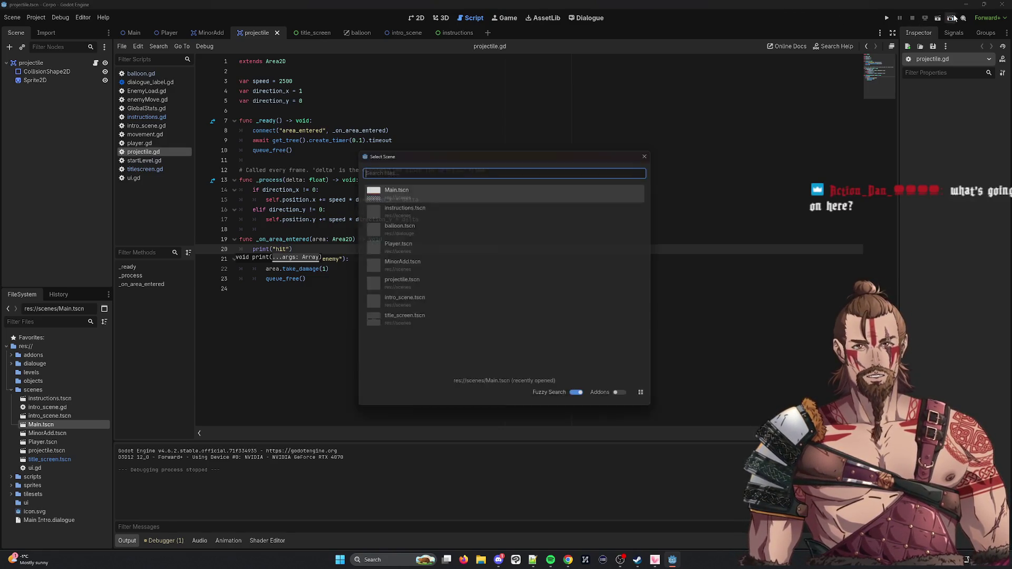
Step: Run Main.tscn, move the player right and down until two "hit" messages print, then stop
{"action": "left_click", "coordinate": [512, 187]}
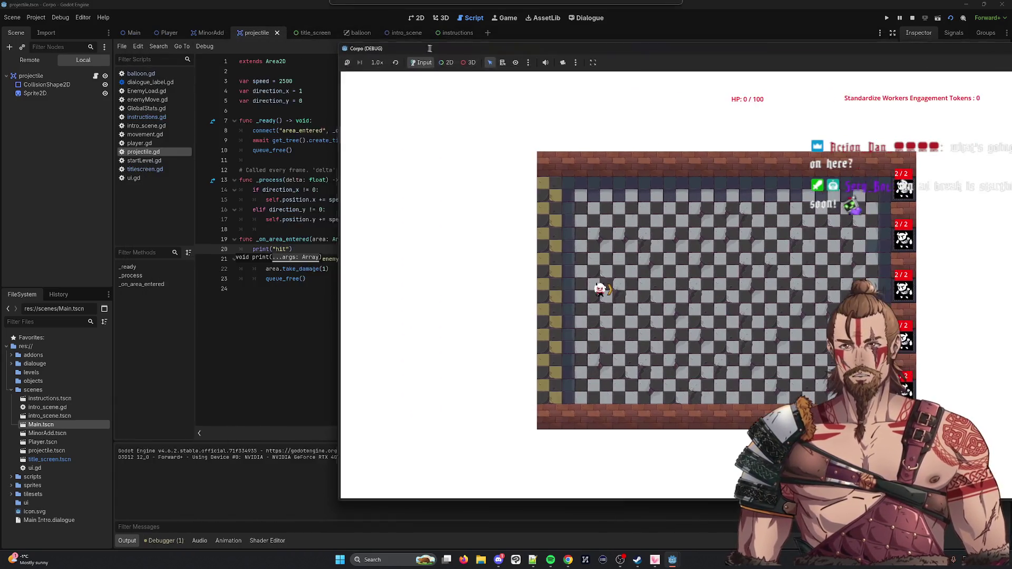
{"action": "left_click_drag", "start_coordinate": [429, 48], "coordinate": [382, 36]}
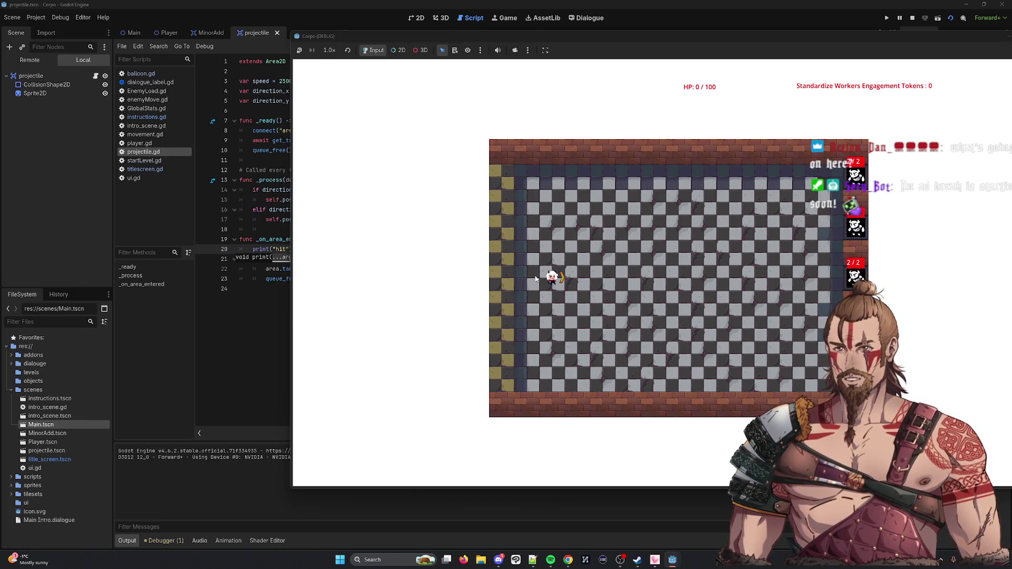
{"action": "key", "text": "w"}
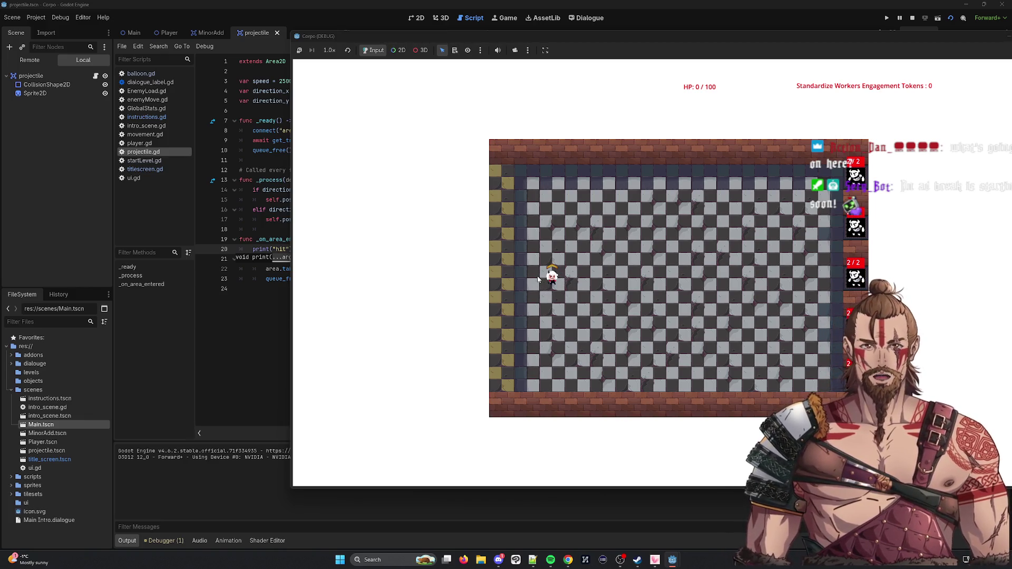
{"action": "key", "text": "d"}
{"action": "key", "text": "s"}
{"action": "key", "text": "d"}
{"action": "key", "text": "d"}
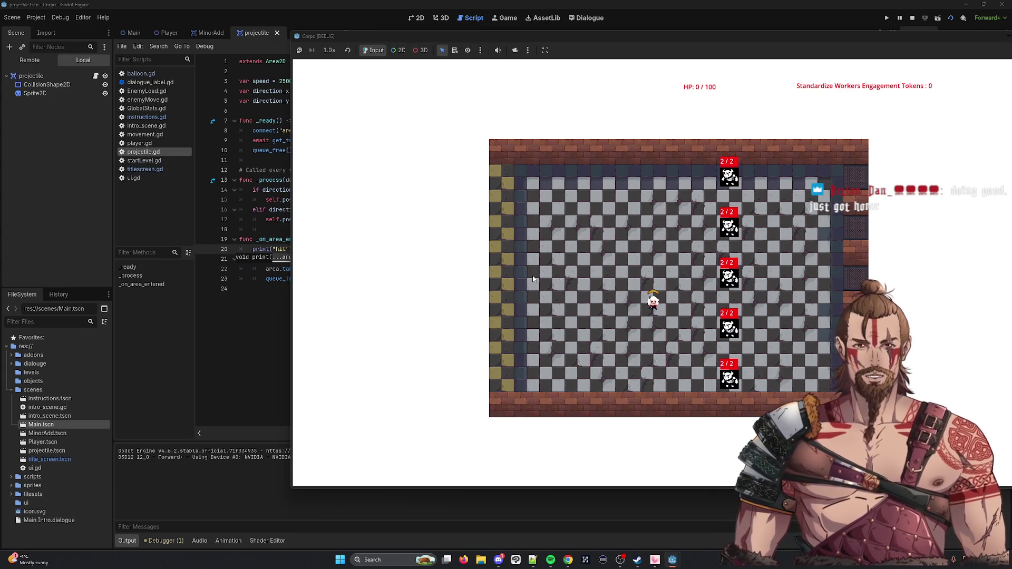
{"action": "key", "text": "d"}
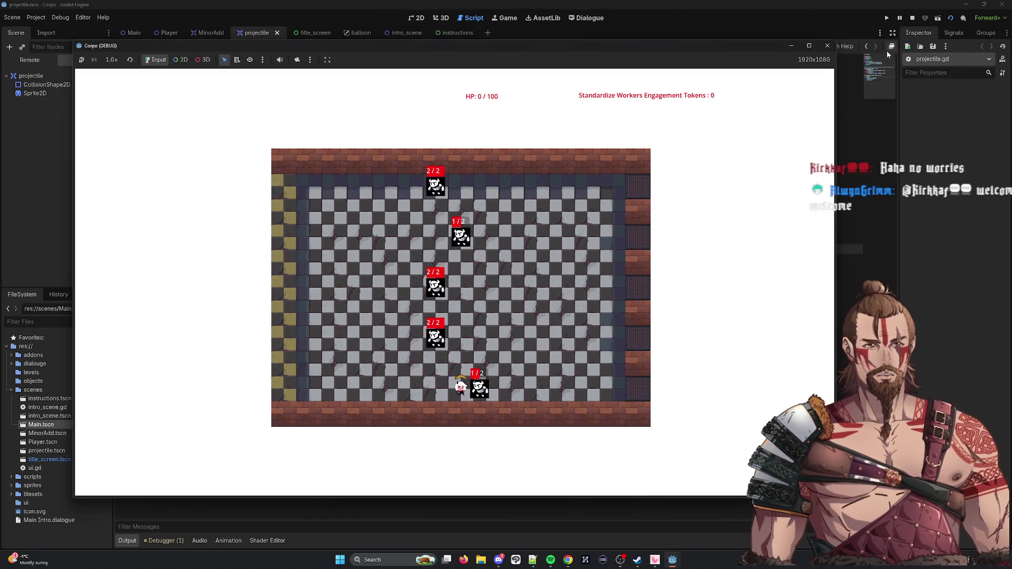
{"action": "left_click", "coordinate": [836, 45]}
{"action": "left_click", "coordinate": [936, 18]}
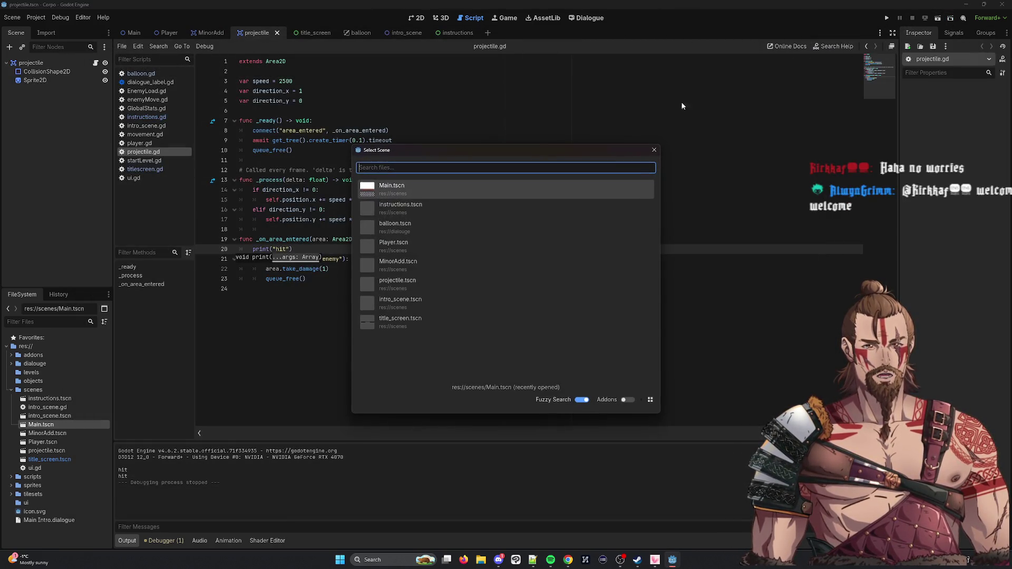
Step: Run Main.tscn again, move the player right, down and up until HP is 40 / 100, then stop
{"action": "double_click", "coordinate": [523, 188]}
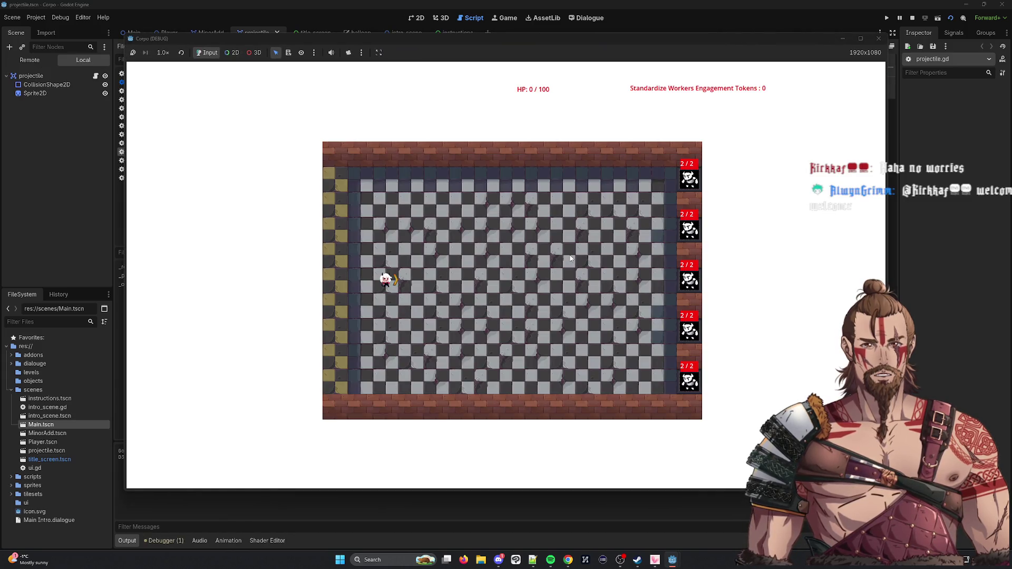
{"action": "key", "text": "d"}
{"action": "key", "text": "s"}
{"action": "key", "text": "d"}
{"action": "key", "text": "w"}
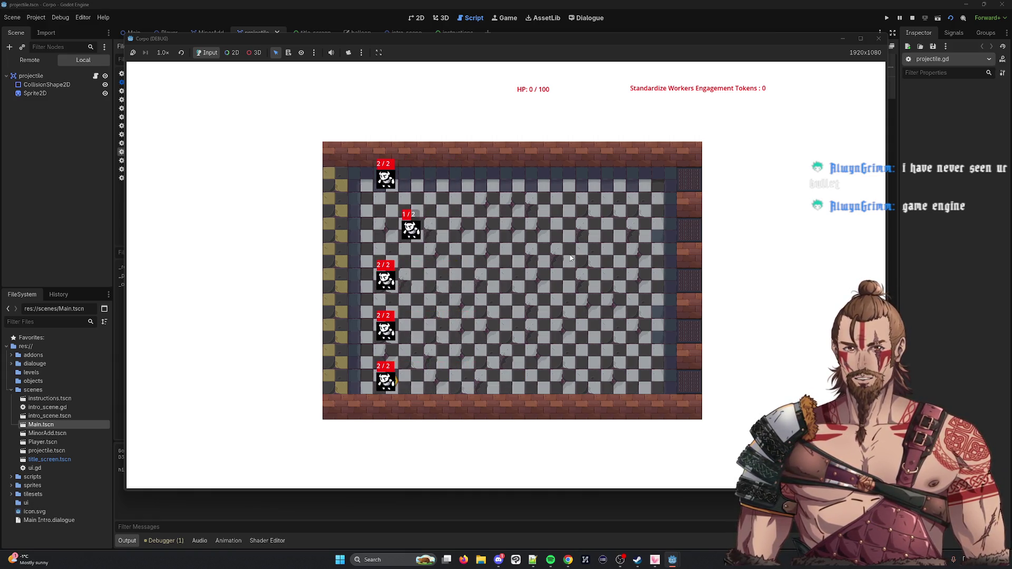
{"action": "left_click", "coordinate": [878, 39]}
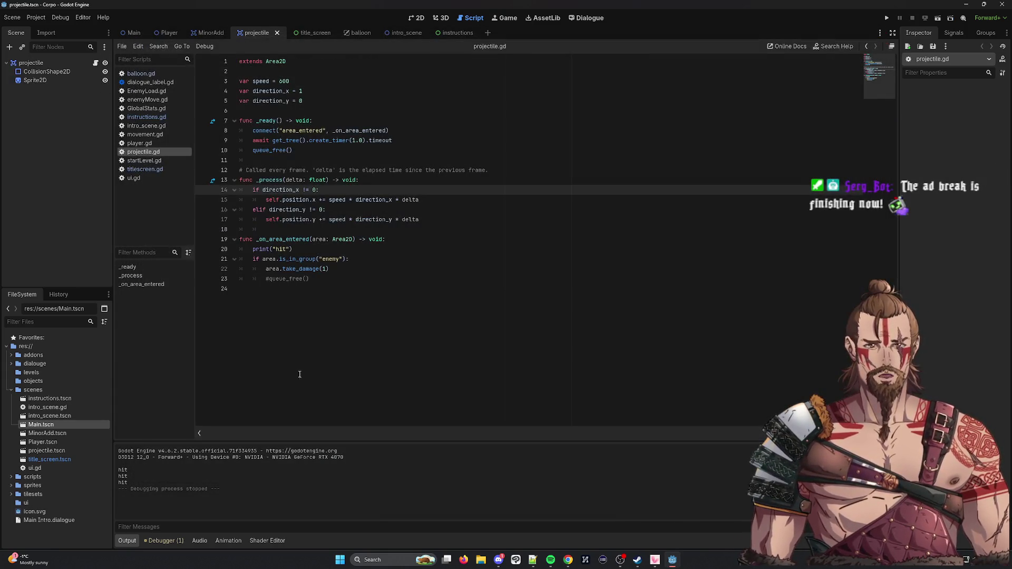
Step: Uncomment queue_free() on line 23, set the create_timer duration to 0.1, and save
{"action": "left_click", "coordinate": [307, 277]}
{"action": "key", "text": "ctrl+k"}
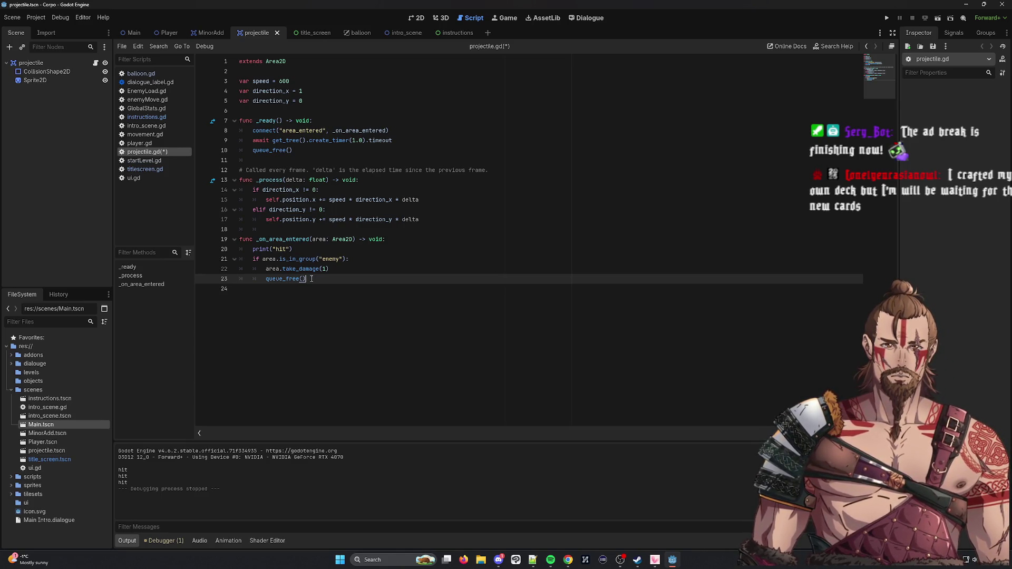
{"action": "left_click", "coordinate": [360, 140]}
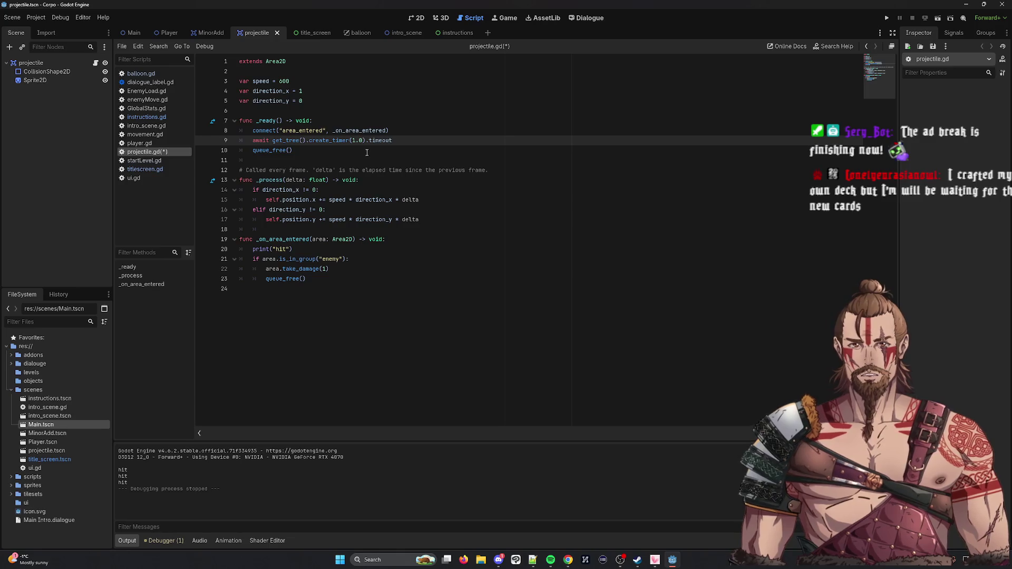
{"action": "key", "text": "BackSpace"}
{"action": "type", "text": "0"}
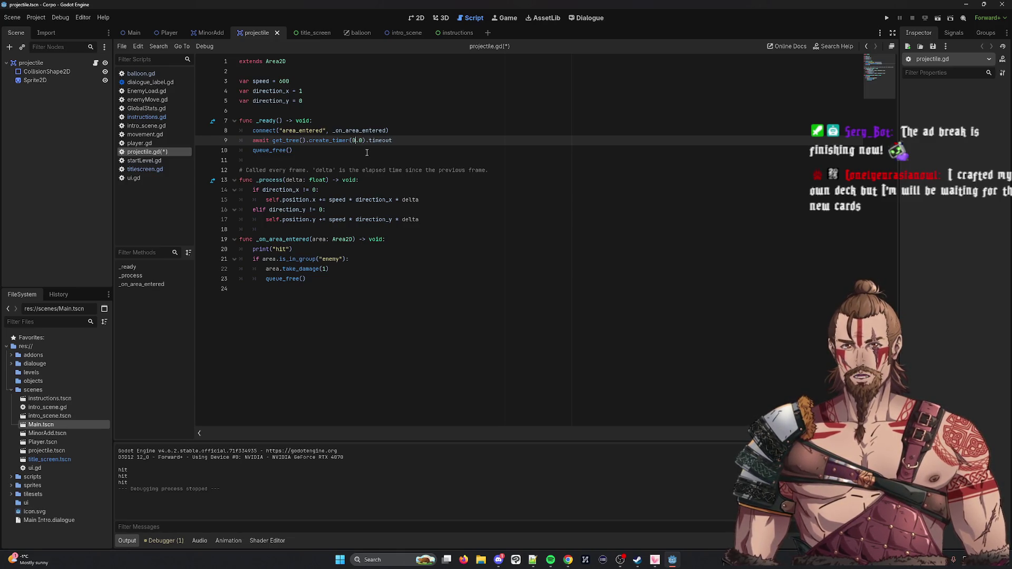
{"action": "key", "text": "Right"}
{"action": "key", "text": "Right"}
{"action": "key", "text": "BackSpace"}
{"action": "type", "text": "1"}
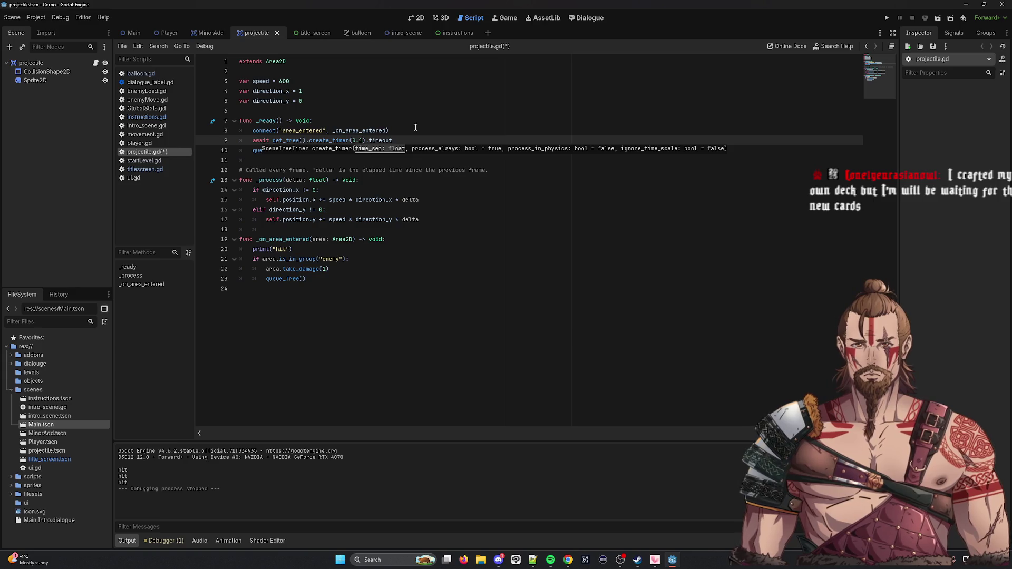
{"action": "left_click", "coordinate": [415, 129]}
{"action": "key", "text": "ctrl+s"}
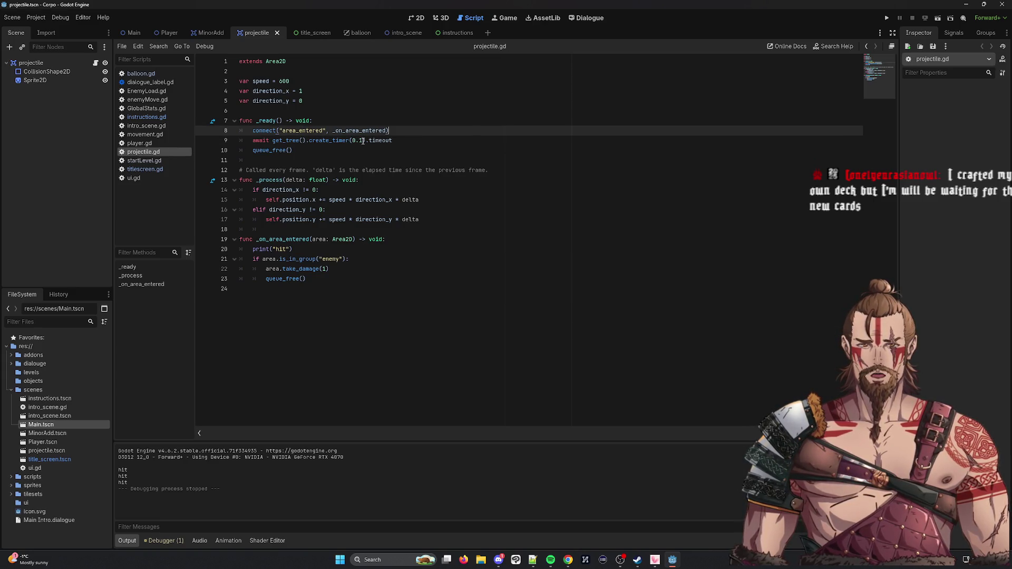
Step: Change the create_timer duration to 0.4 and select the whole _on_area_entered function
{"action": "left_click", "coordinate": [363, 141]}
{"action": "key", "text": "BackSpace"}
{"action": "type", "text": "4"}
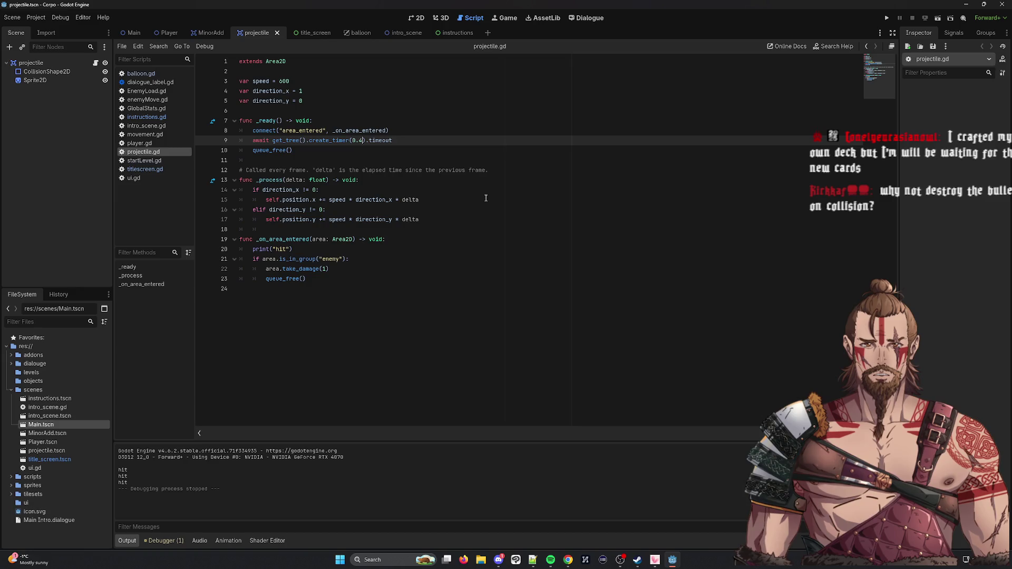
{"action": "left_click", "coordinate": [486, 197]}
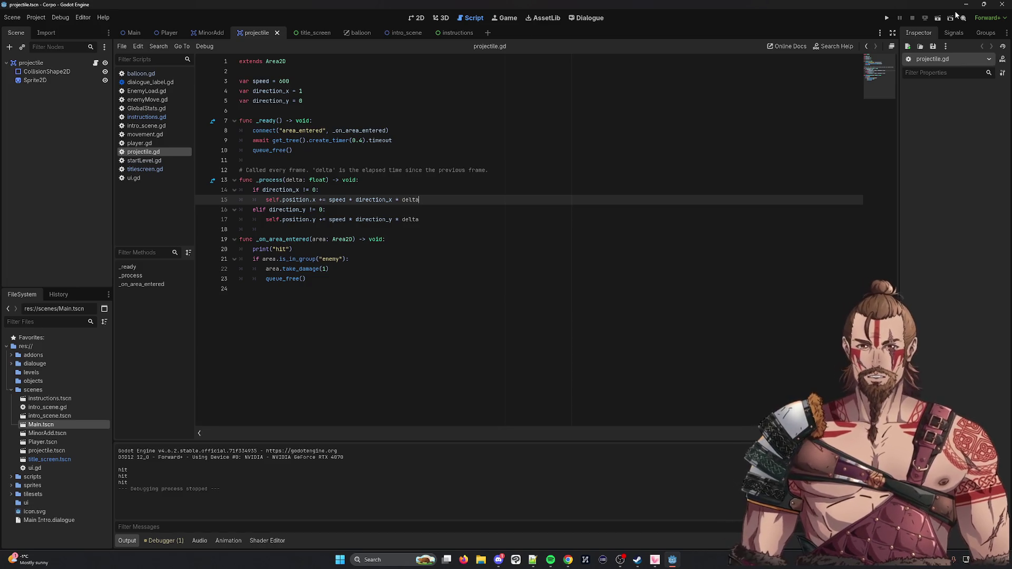
{"action": "left_click_drag", "start_coordinate": [242, 239], "coordinate": [423, 293]}
Step: Run Main.tscn from the scene picker and move the player right and down
{"action": "left_click", "coordinate": [506, 356]}
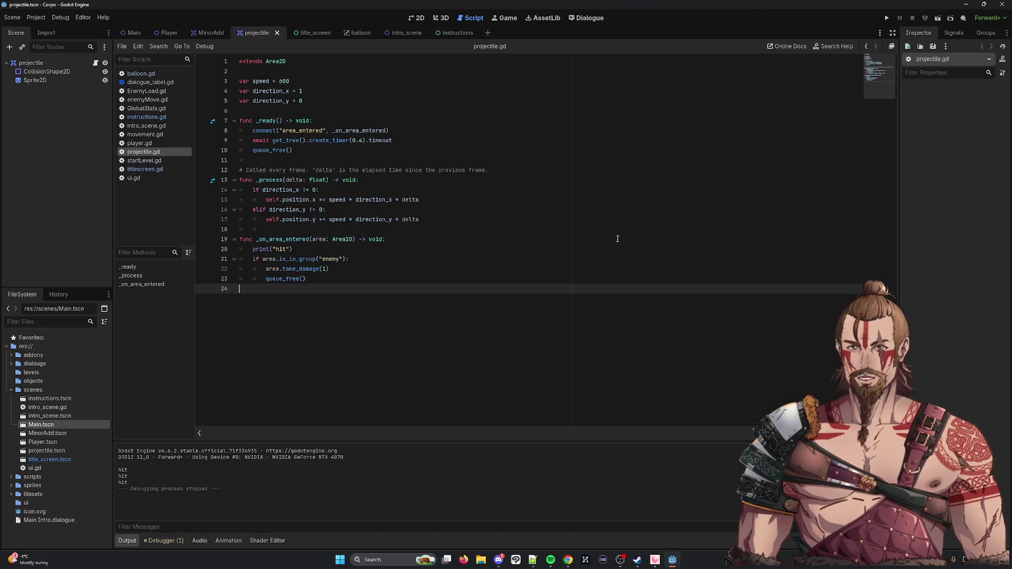
{"action": "left_click", "coordinate": [953, 17]}
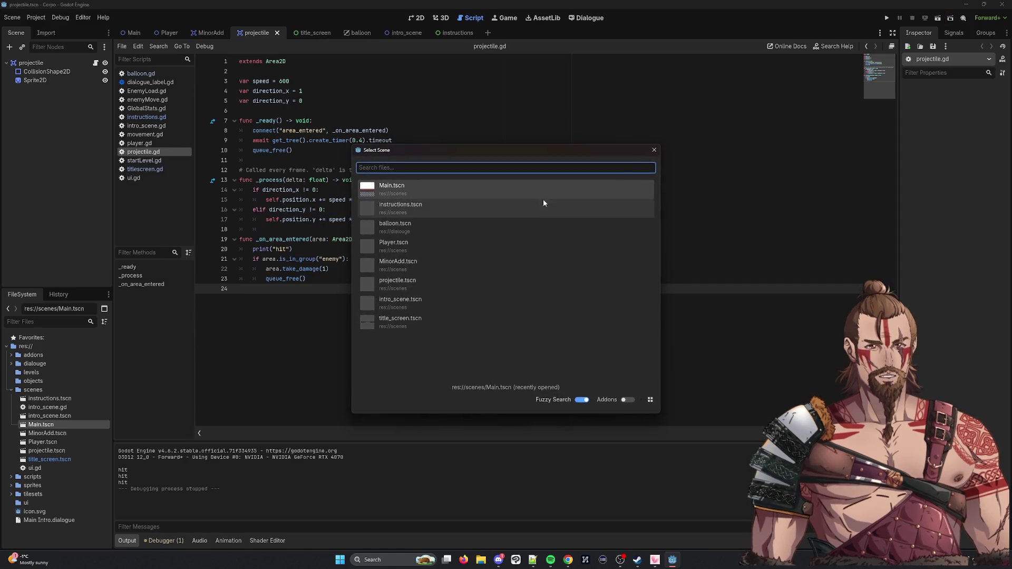
{"action": "double_click", "coordinate": [630, 186]}
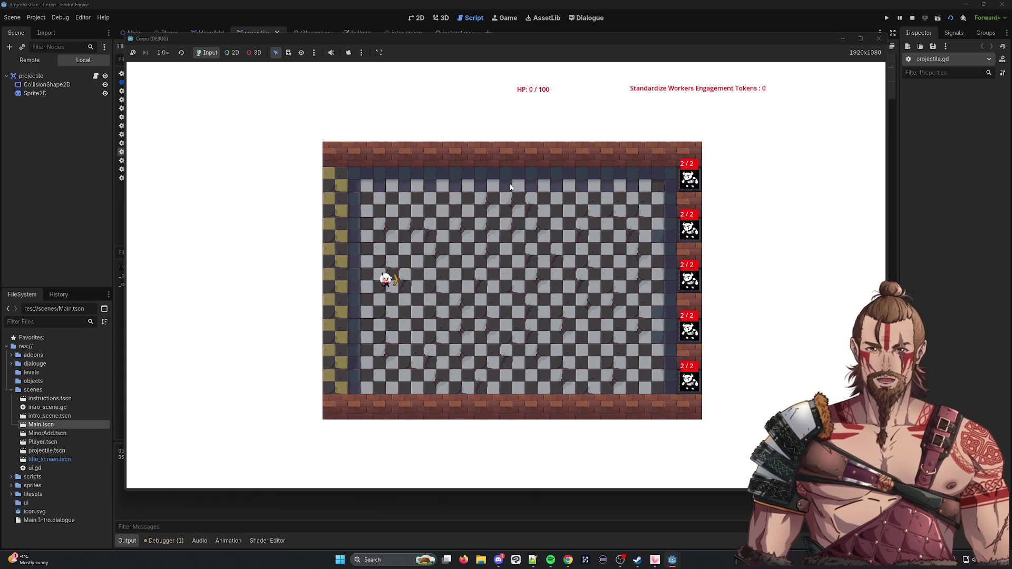
{"action": "key", "text": "d"}
{"action": "key", "text": "s"}
{"action": "key", "text": "d"}
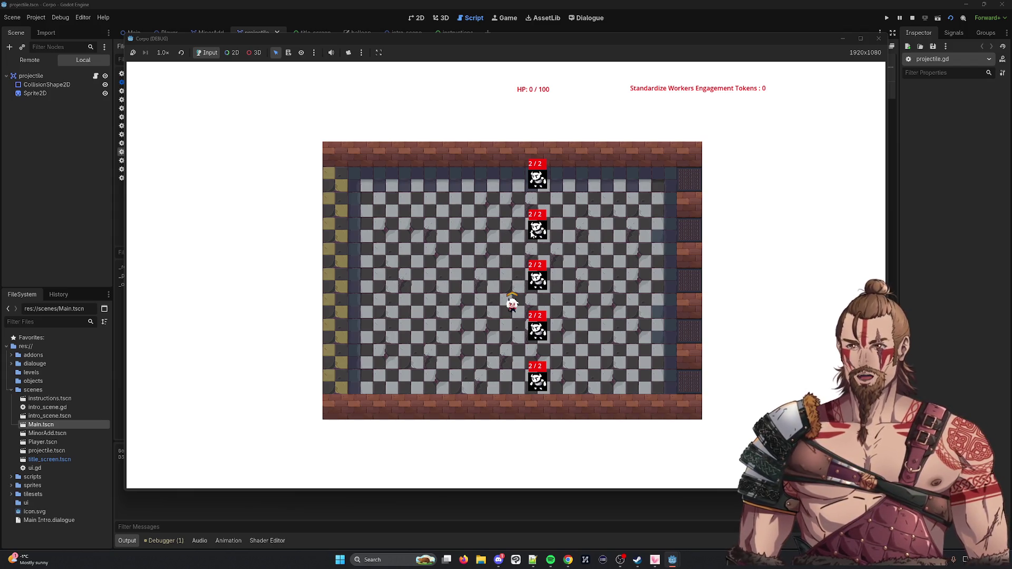
Step: Move the player left and right along the bottom row until tokens reach 5, then stop
{"action": "left_click", "coordinate": [634, 258]}
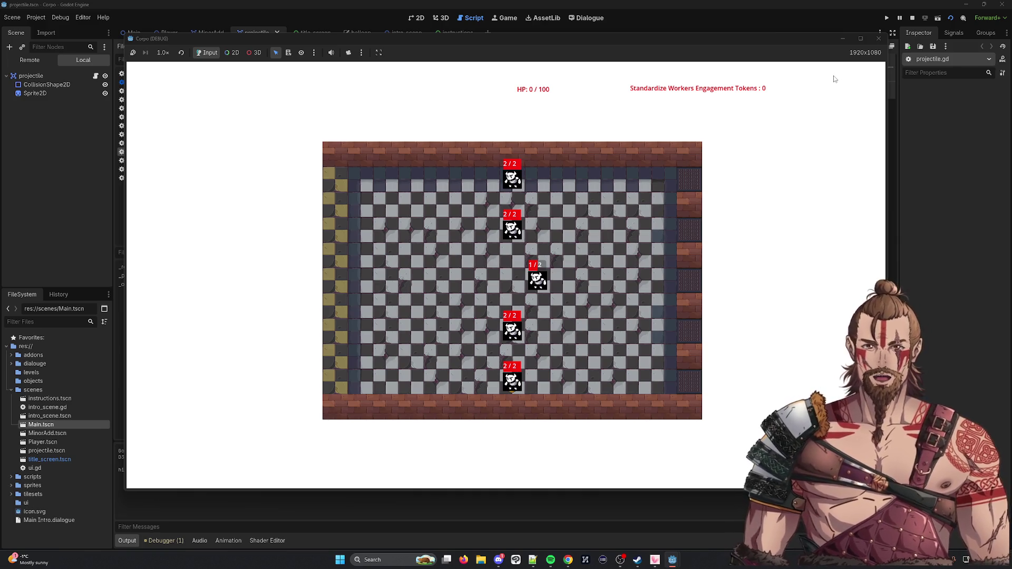
{"action": "key", "text": "Left"}
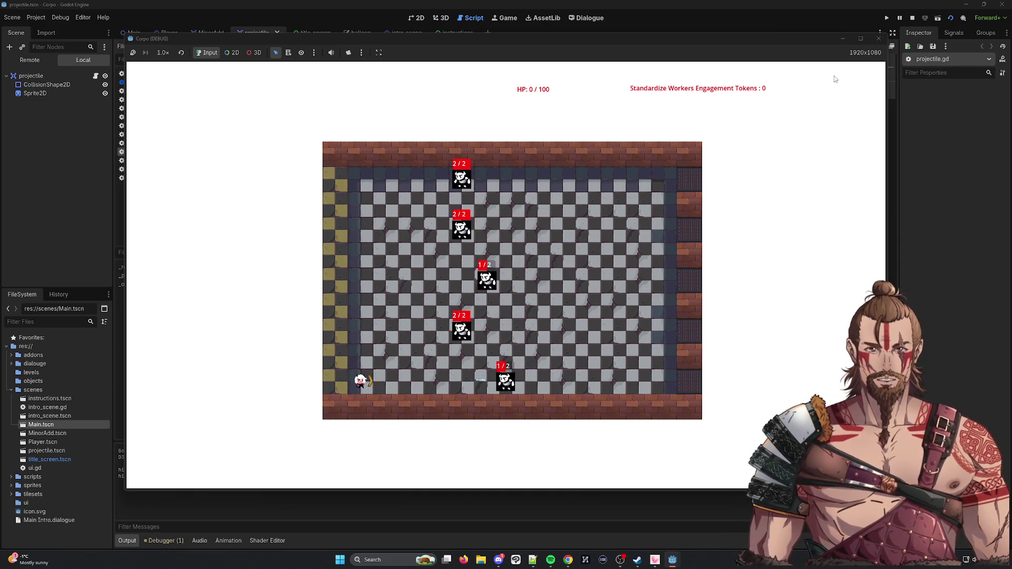
{"action": "key", "text": "Right"}
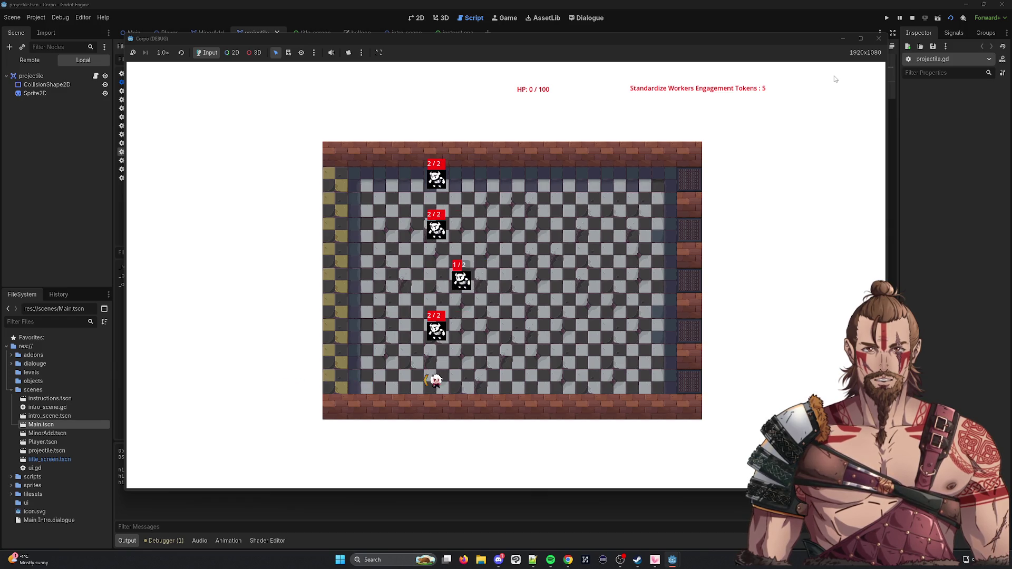
{"action": "key", "text": "Right"}
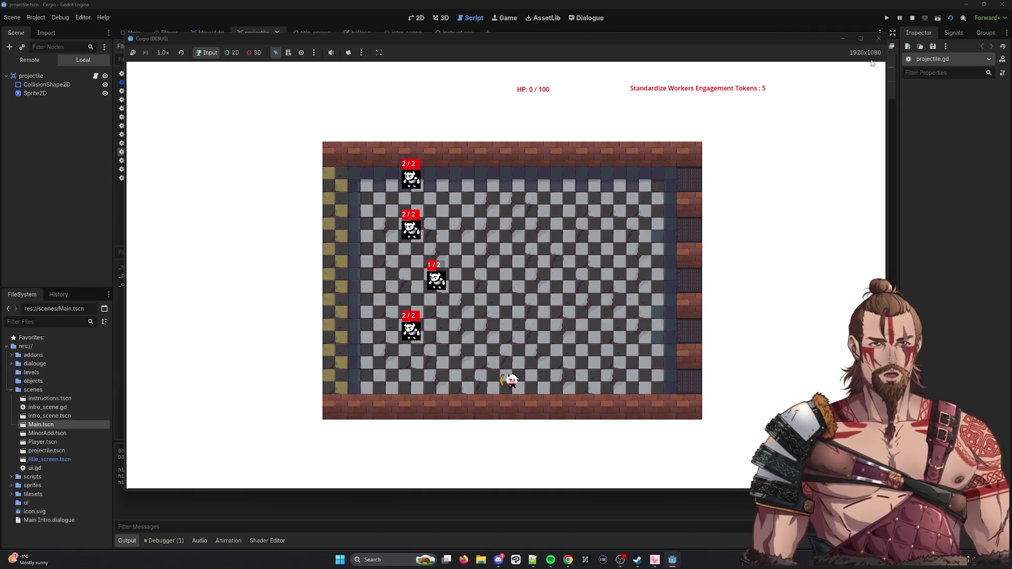
{"action": "left_click", "coordinate": [878, 39]}
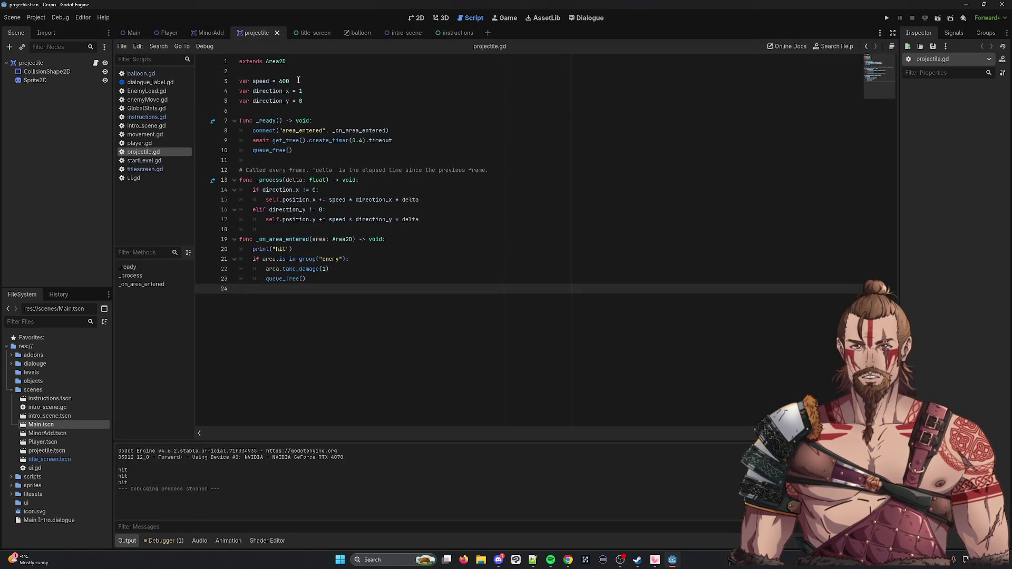
Step: Change the create_timer delay on line 9 of projectile.gd from 0.4 to 0.2, then open the scene picker
{"action": "left_click", "coordinate": [280, 81]}
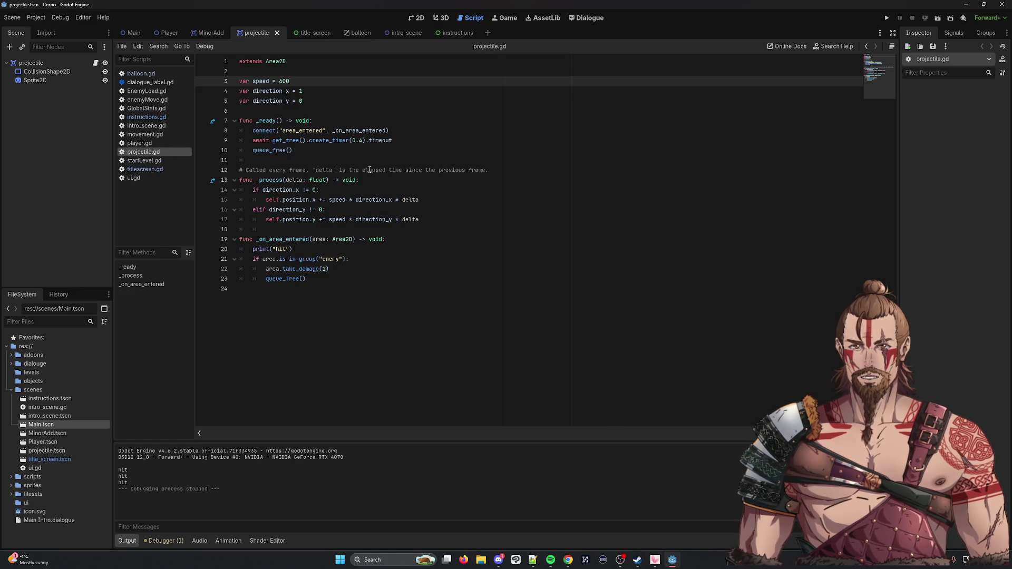
{"action": "left_click", "coordinate": [365, 142]}
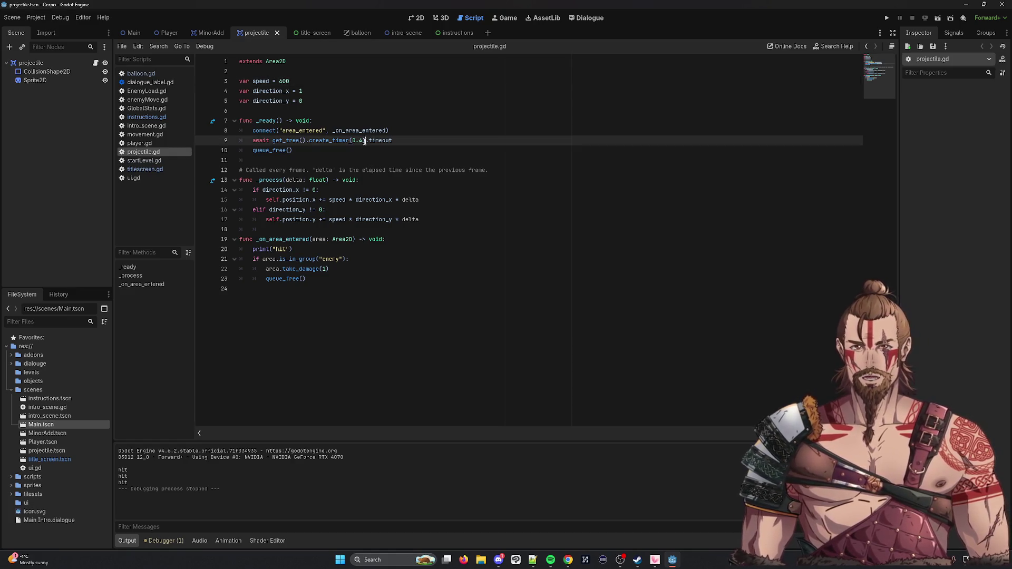
{"action": "key", "text": "BackSpace"}
{"action": "type", "text": "2"}
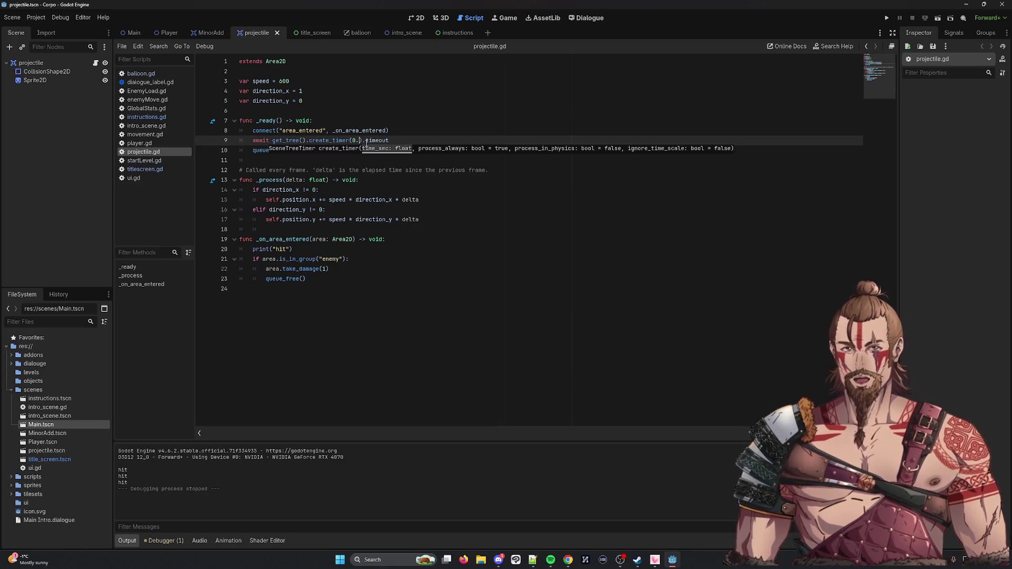
{"action": "left_click", "coordinate": [526, 125]}
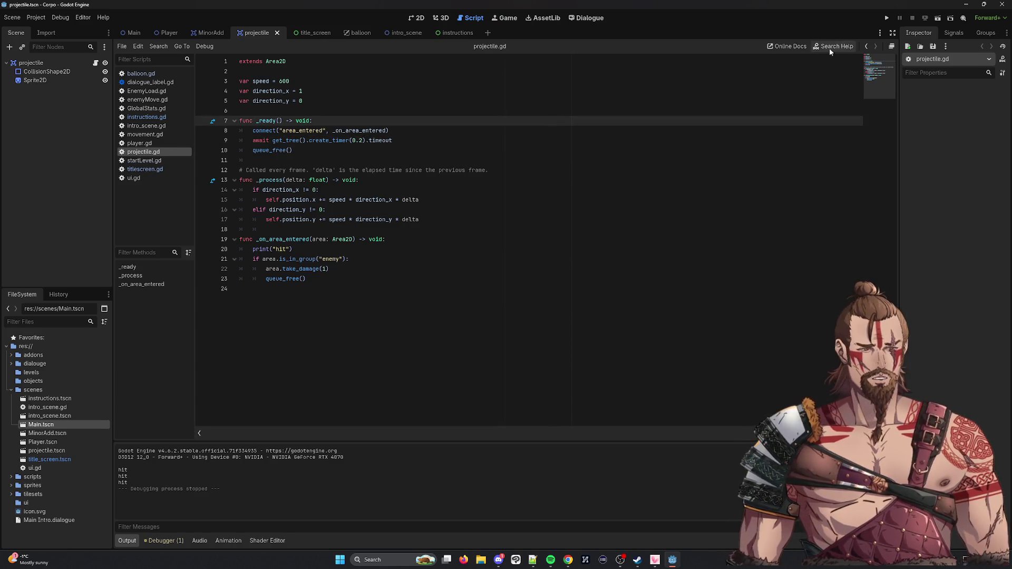
{"action": "left_click", "coordinate": [950, 18]}
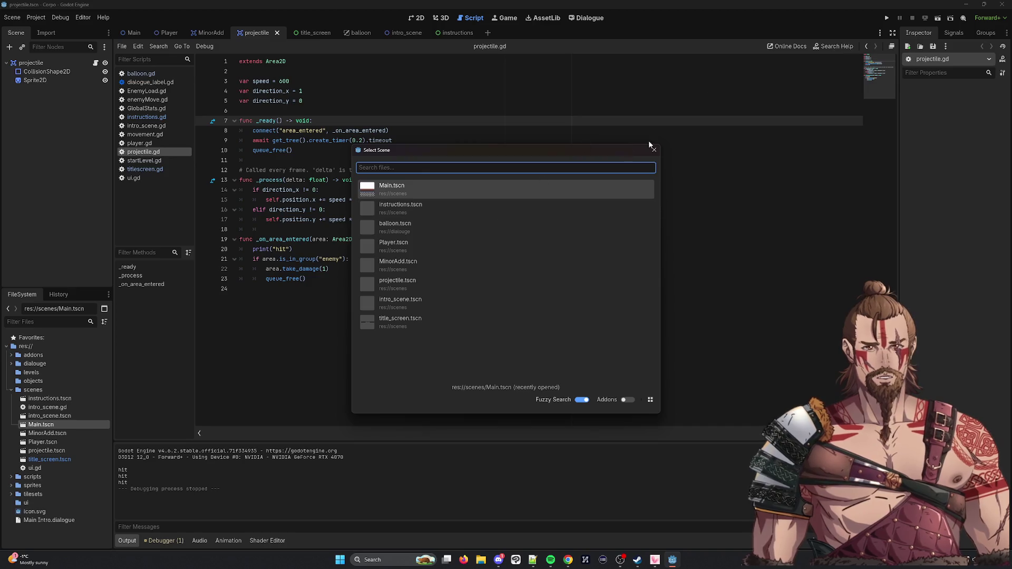
Step: Run Main.tscn from the scene picker and move the player right with D
{"action": "left_click", "coordinate": [655, 150]}
{"action": "left_click", "coordinate": [950, 17]}
{"action": "double_click", "coordinate": [452, 197]}
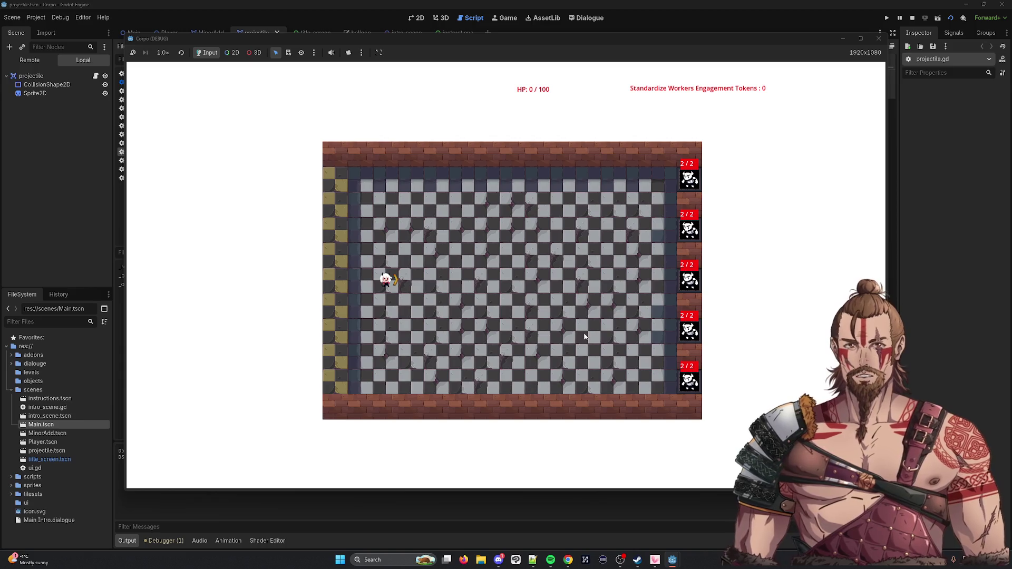
{"action": "key", "text": "d"}
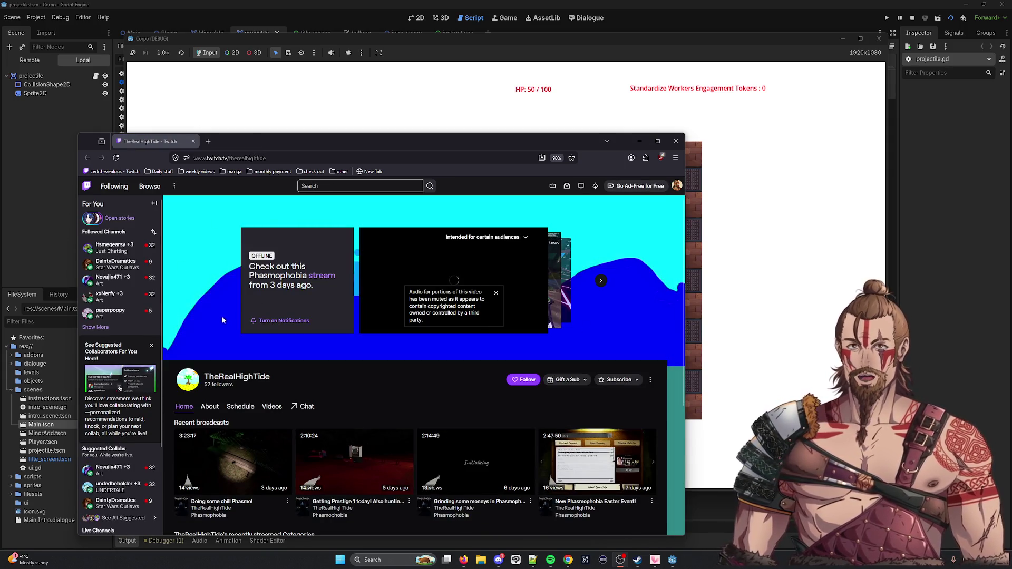
Step: Follow the Twitch channel from its Videos page, return to its Home page, and close the browser
{"action": "scroll", "coordinate": [222, 316], "scroll_direction": "down", "scroll_amount": 3}
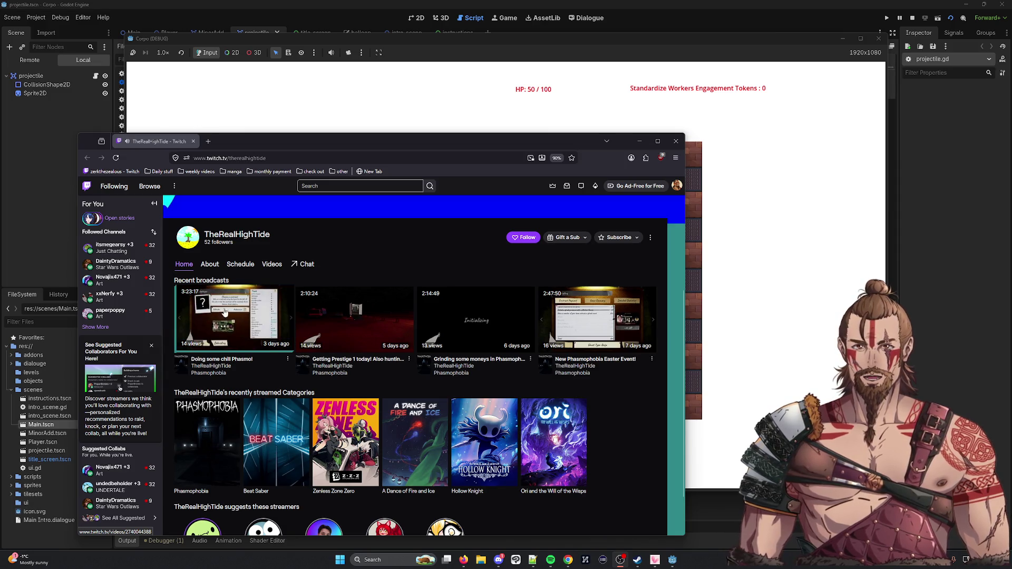
{"action": "scroll", "coordinate": [348, 320], "scroll_direction": "up", "scroll_amount": 3}
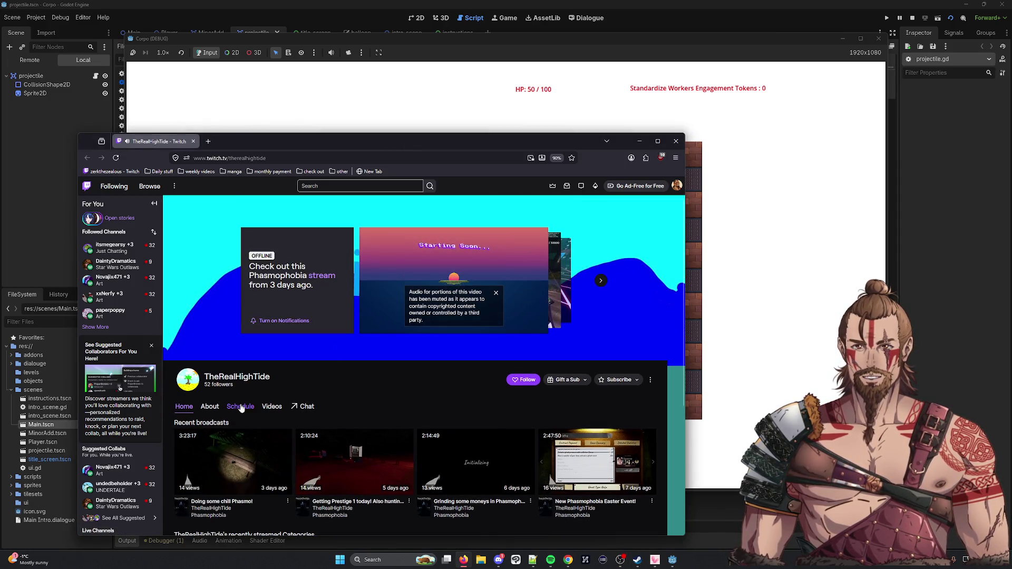
{"action": "left_click", "coordinate": [271, 406]}
{"action": "scroll", "coordinate": [260, 375], "scroll_direction": "down", "scroll_amount": 2}
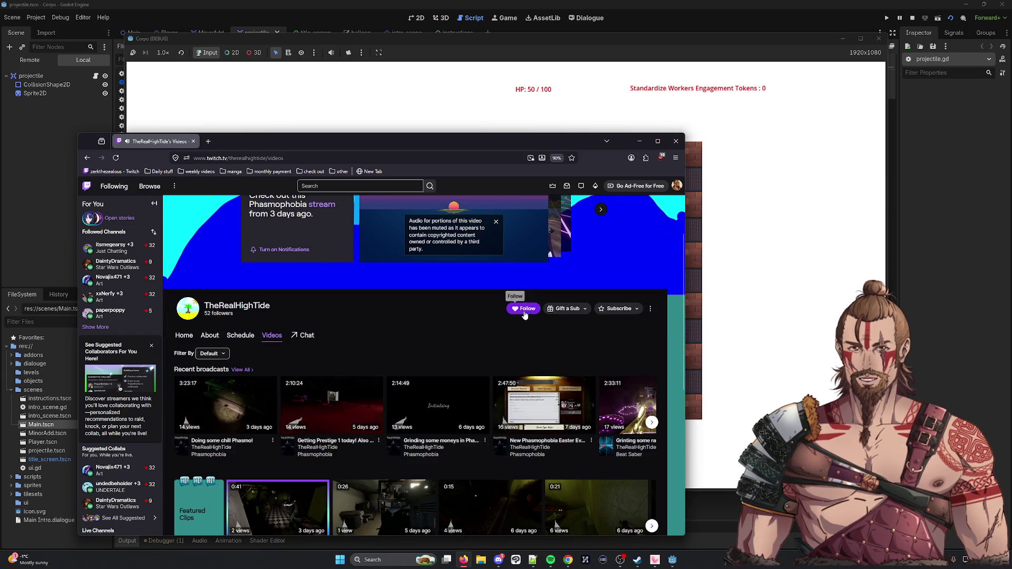
{"action": "left_click", "coordinate": [523, 309]}
{"action": "left_click", "coordinate": [184, 336]}
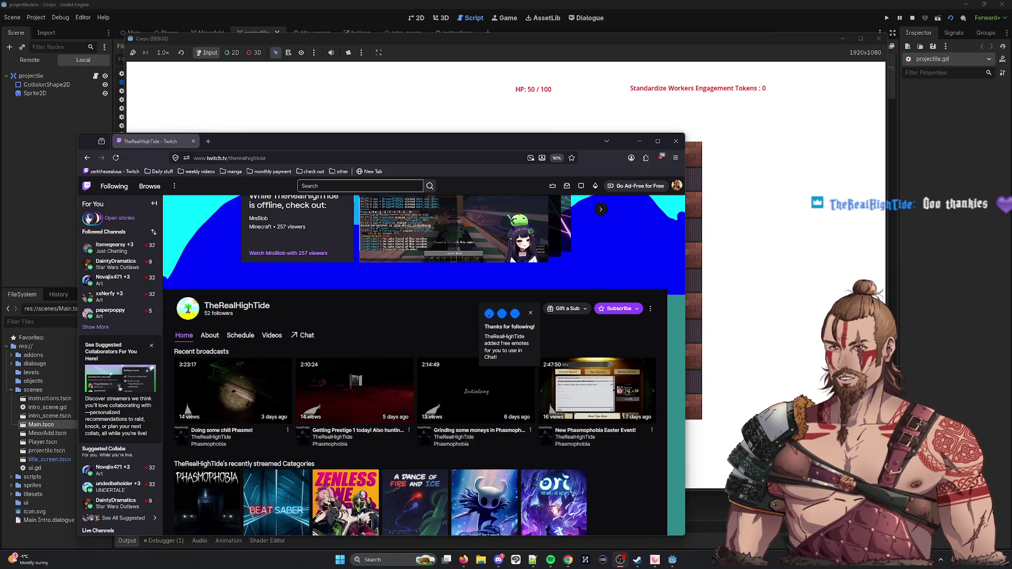
{"action": "left_click", "coordinate": [195, 141]}
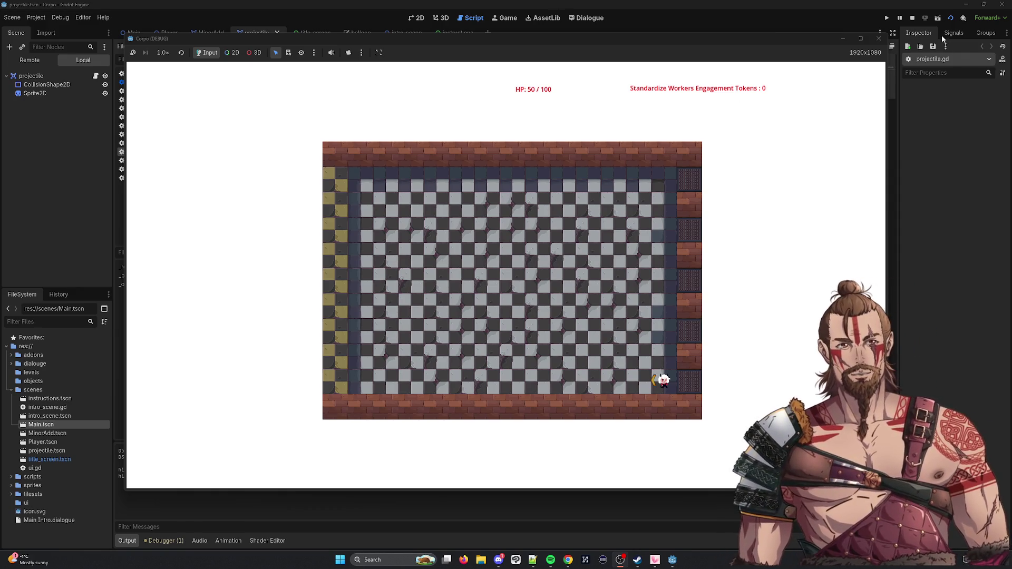
Step: Stop the running Main game and switch the script editor from projectile.gd to enemyMove.gd
{"action": "left_click", "coordinate": [878, 38]}
{"action": "left_click", "coordinate": [476, 277]}
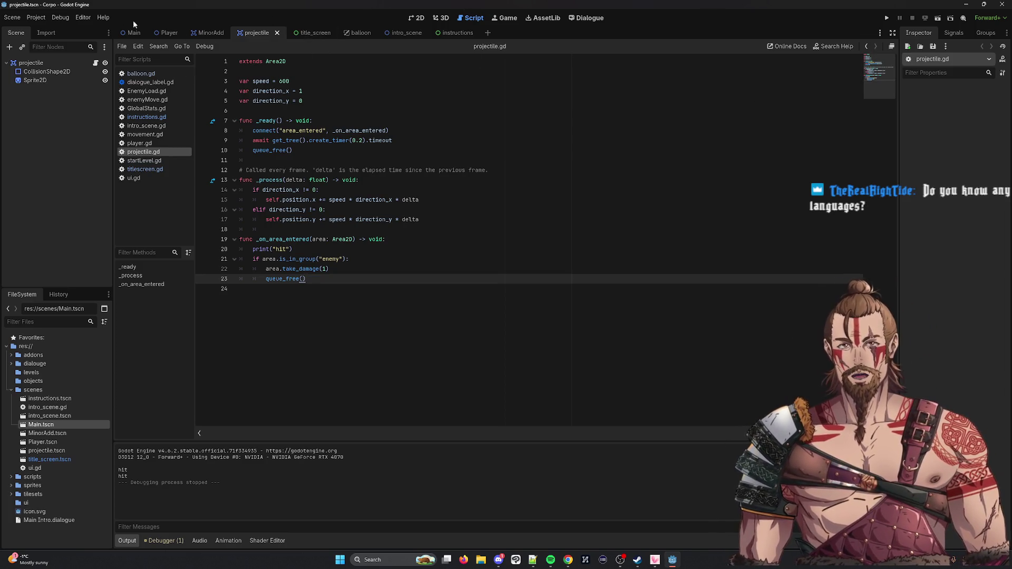
{"action": "left_click", "coordinate": [159, 91]}
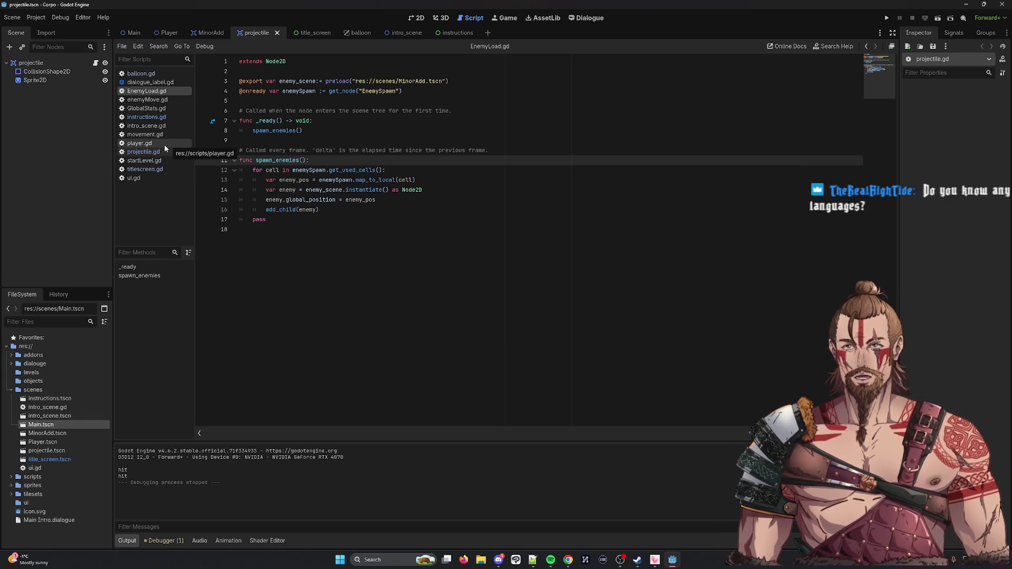
{"action": "left_click", "coordinate": [164, 100]}
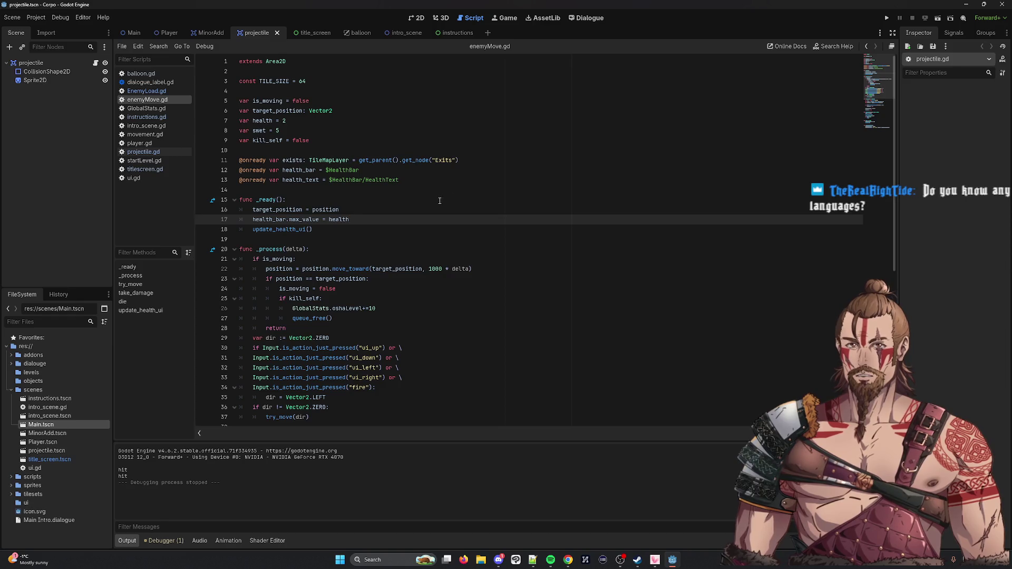
{"action": "scroll", "coordinate": [419, 208], "scroll_direction": "down", "scroll_amount": 6}
{"action": "mouse_move", "coordinate": [385, 206]}
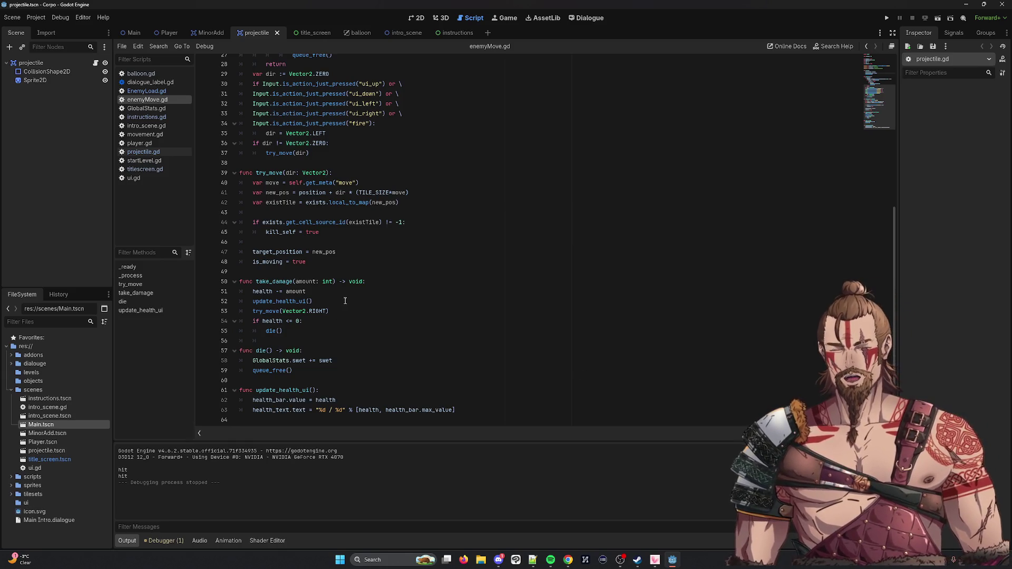
{"action": "left_click", "coordinate": [427, 311]}
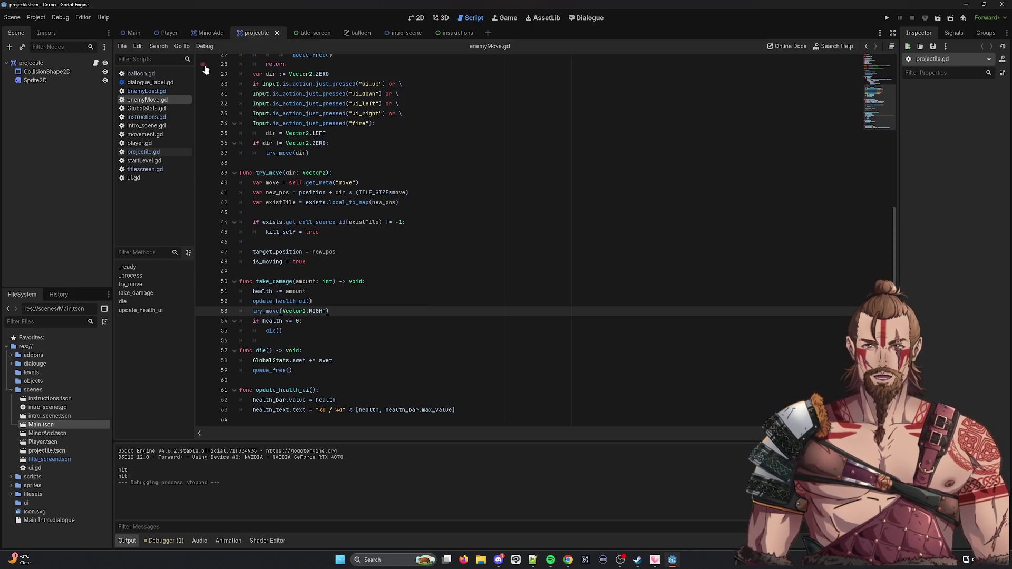
{"action": "left_click", "coordinate": [170, 33]}
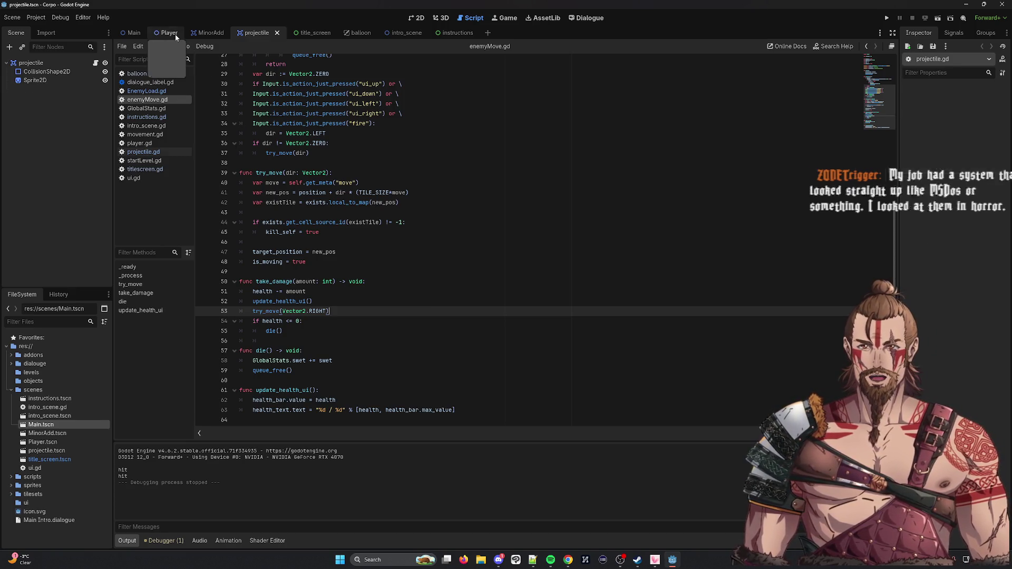
{"action": "left_click", "coordinate": [268, 35]}
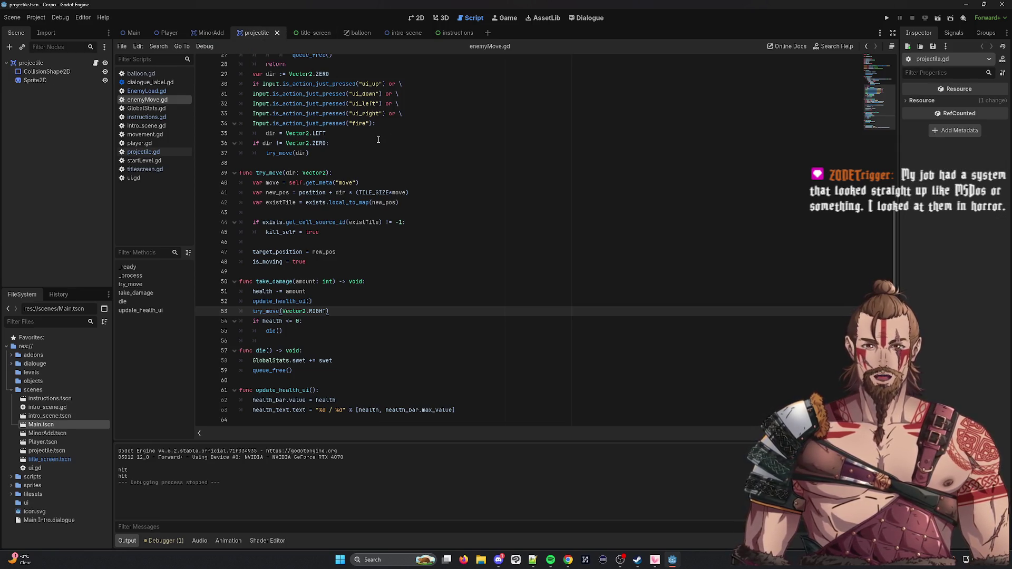
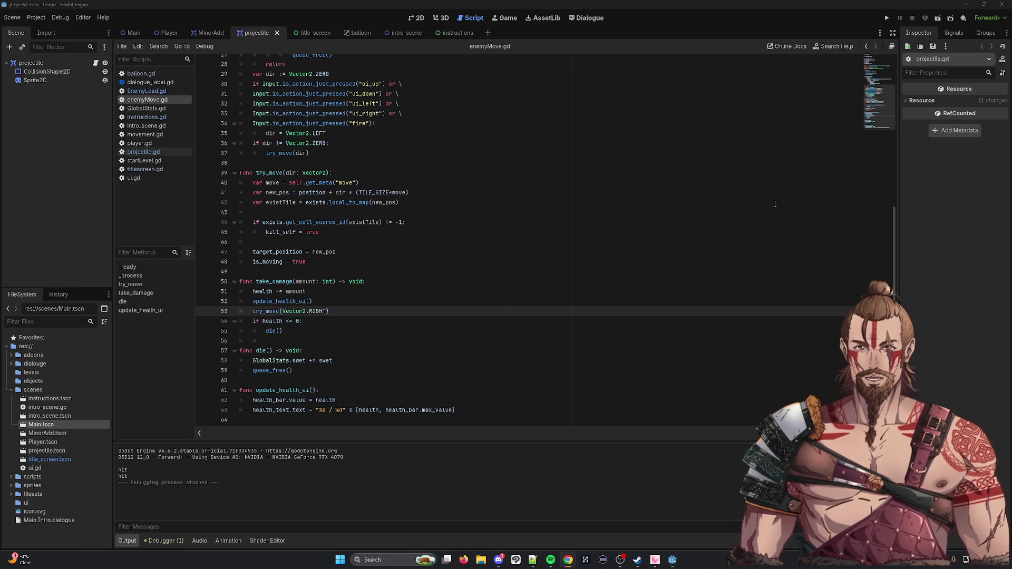
Step: Add an empty indented line below die() inside take_damage in enemyMove.gd
{"action": "left_click", "coordinate": [335, 313]}
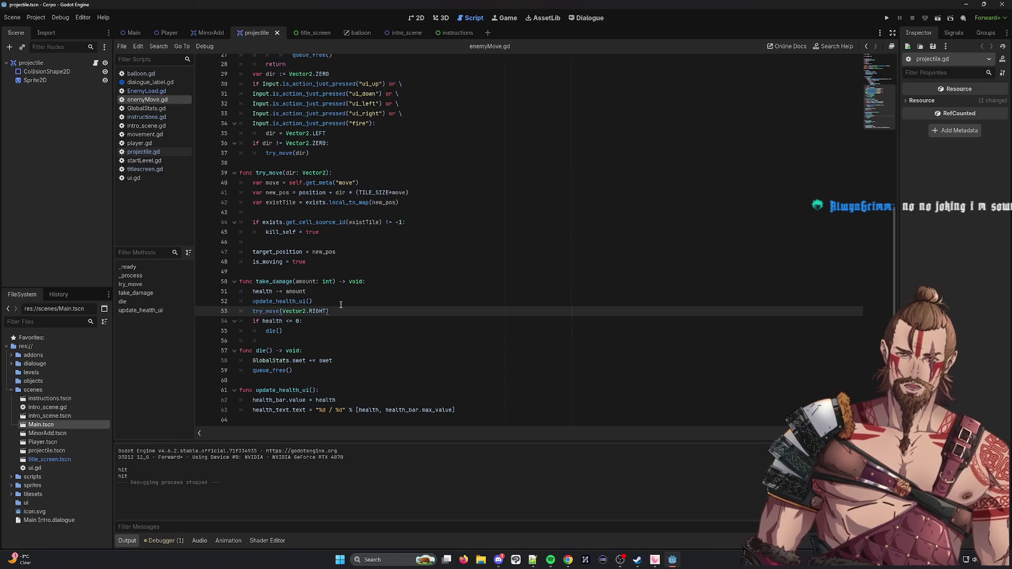
{"action": "key", "text": "Down"}
{"action": "key", "text": "Down"}
{"action": "key", "text": "Return"}
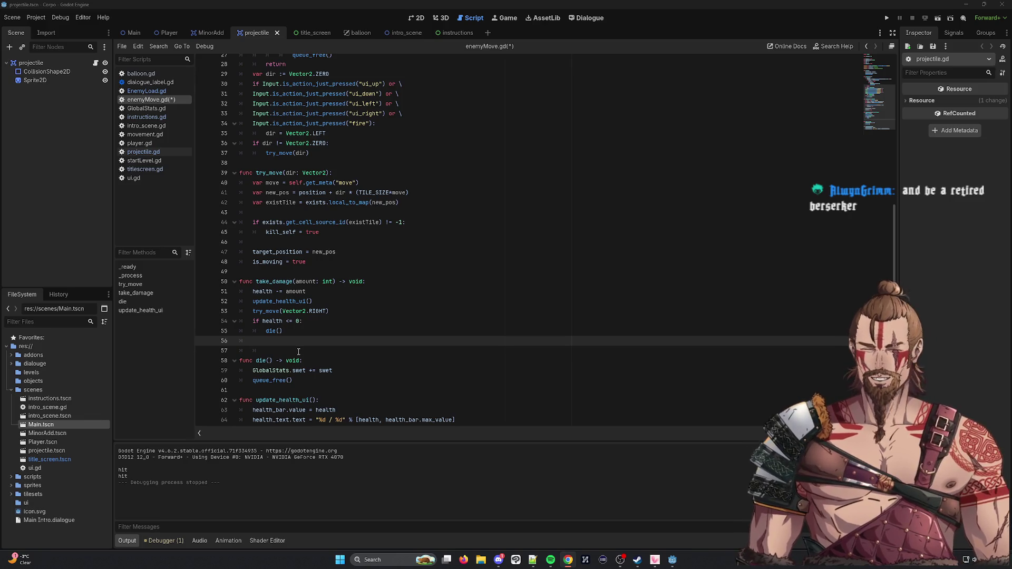
{"action": "scroll", "coordinate": [314, 310], "scroll_direction": "down", "scroll_amount": 1}
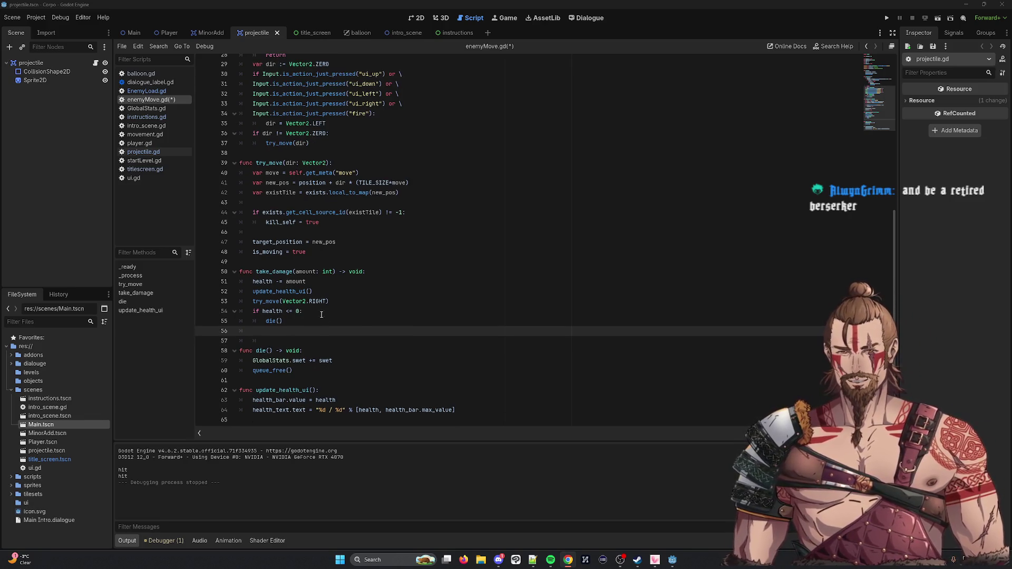
{"action": "left_click", "coordinate": [363, 323]}
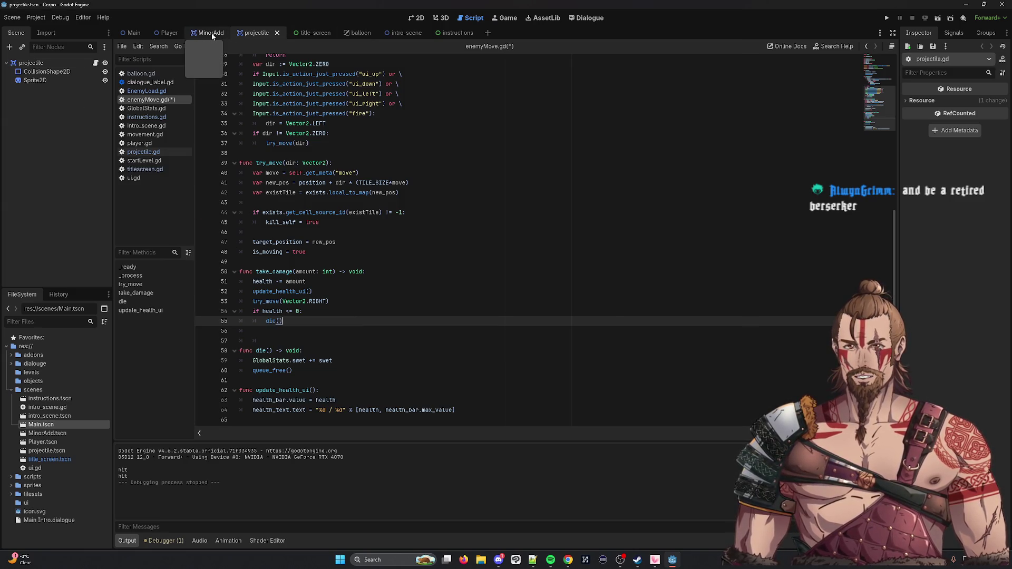
{"action": "scroll", "coordinate": [565, 171], "scroll_direction": "up", "scroll_amount": 9}
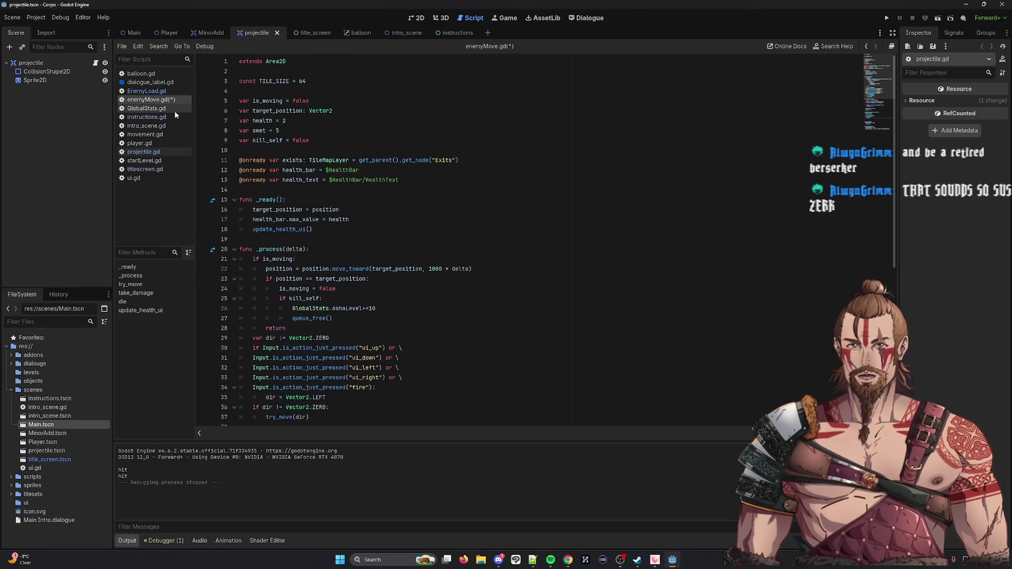
{"action": "scroll", "coordinate": [420, 169], "scroll_direction": "down", "scroll_amount": 3}
{"action": "scroll", "coordinate": [419, 169], "scroll_direction": "down", "scroll_amount": 2}
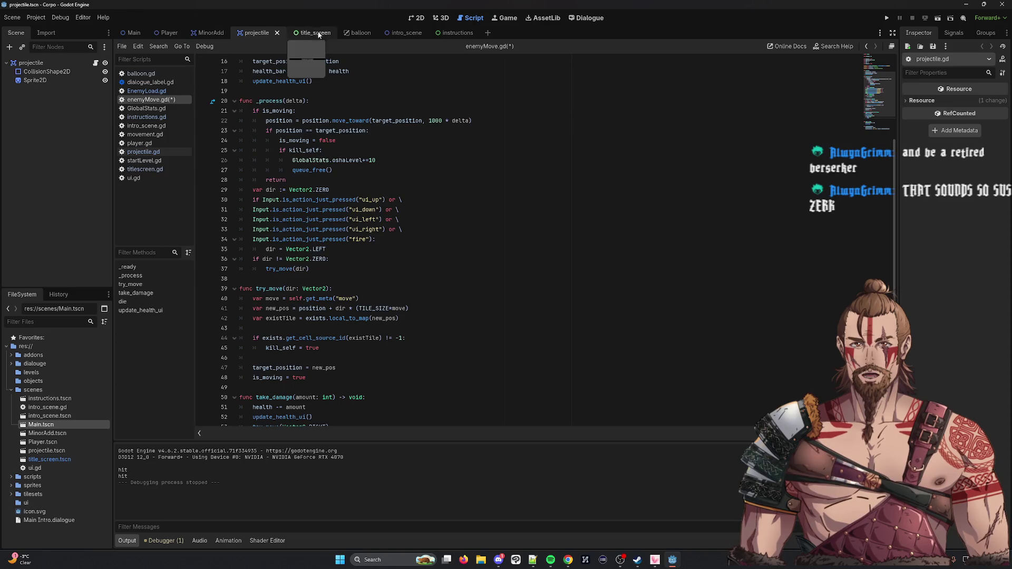
{"action": "scroll", "coordinate": [401, 158], "scroll_direction": "down", "scroll_amount": 4}
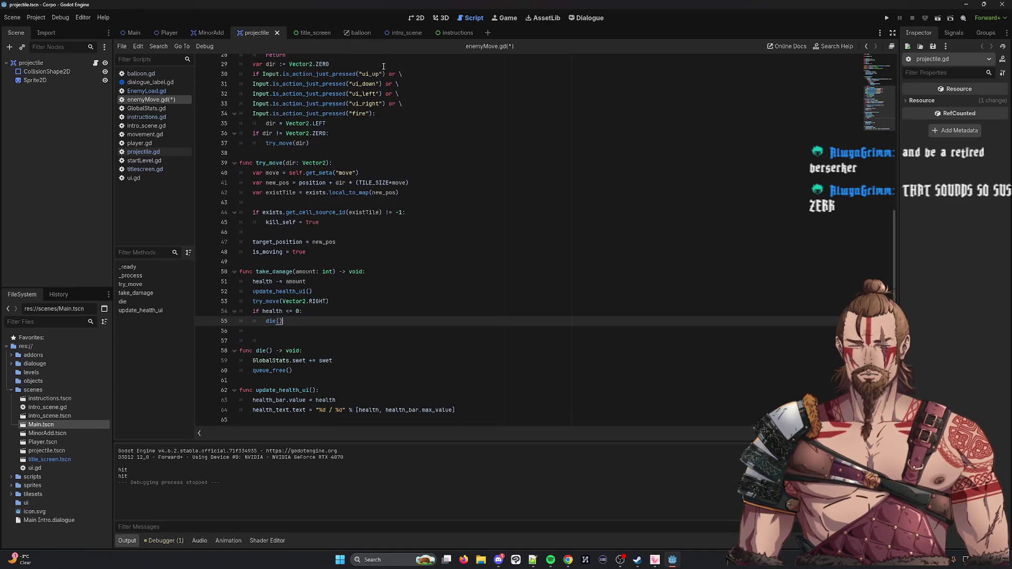
{"action": "left_click", "coordinate": [158, 83]}
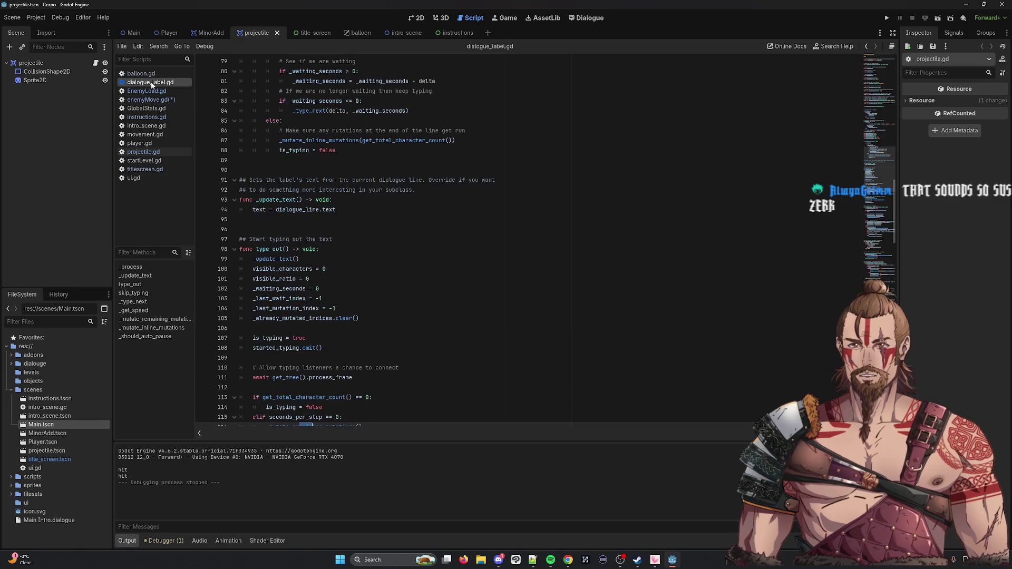
{"action": "scroll", "coordinate": [374, 169], "scroll_direction": "down", "scroll_amount": 3}
{"action": "scroll", "coordinate": [374, 170], "scroll_direction": "up", "scroll_amount": 6}
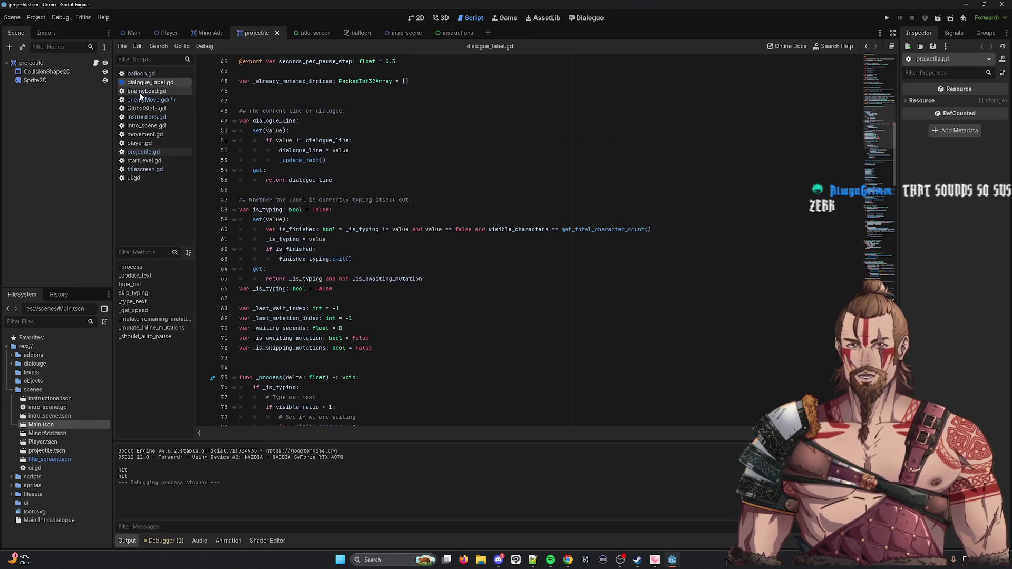
{"action": "left_click", "coordinate": [140, 92]}
{"action": "left_click", "coordinate": [140, 108]}
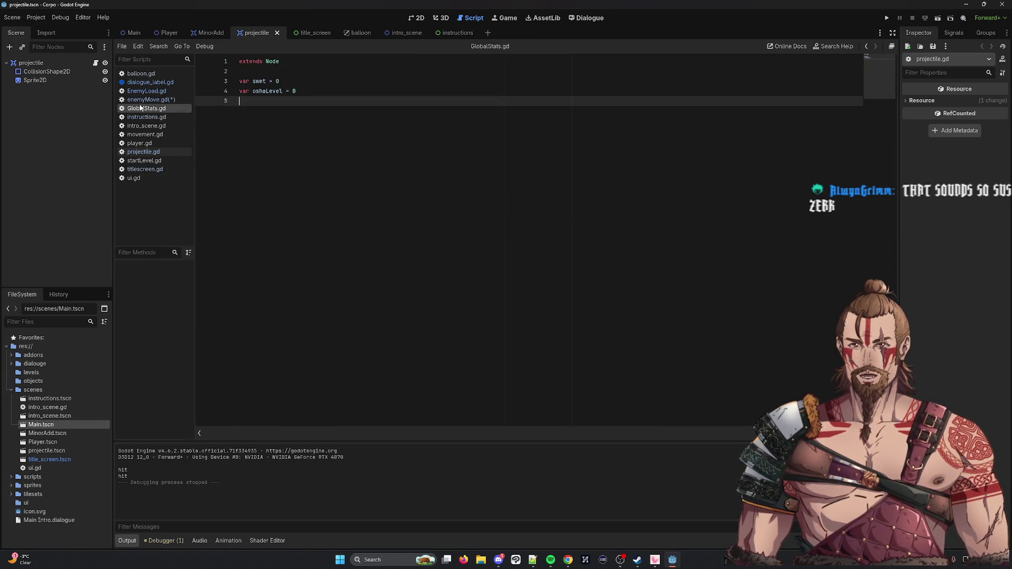
{"action": "left_click", "coordinate": [147, 100]}
{"action": "scroll", "coordinate": [426, 190], "scroll_direction": "up", "scroll_amount": 8}
{"action": "scroll", "coordinate": [426, 189], "scroll_direction": "down", "scroll_amount": 3}
{"action": "scroll", "coordinate": [425, 190], "scroll_direction": "up", "scroll_amount": 3}
{"action": "left_click", "coordinate": [457, 160]}
{"action": "left_click", "coordinate": [356, 159], "text": "shift"}
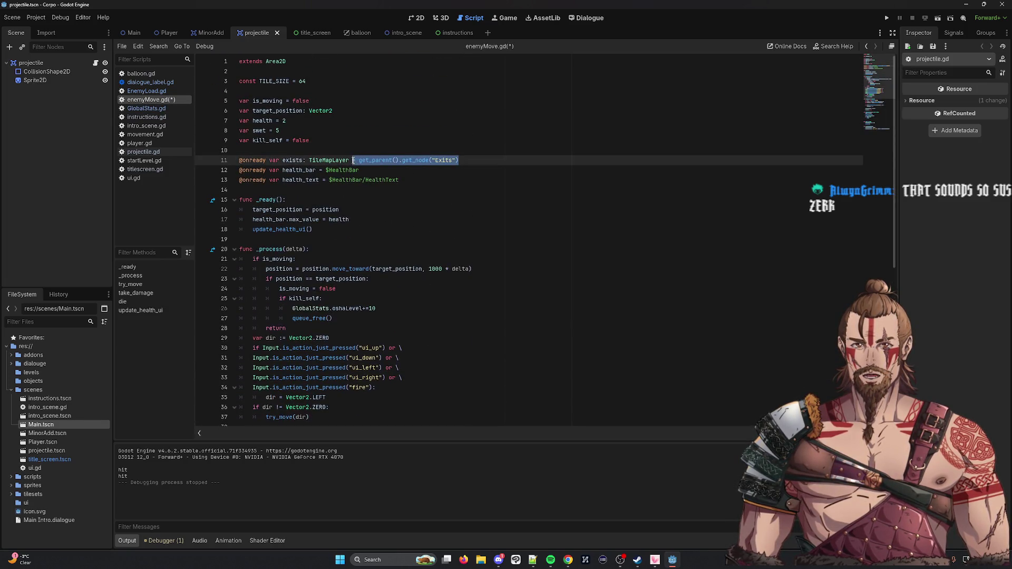
{"action": "left_click", "coordinate": [144, 161]}
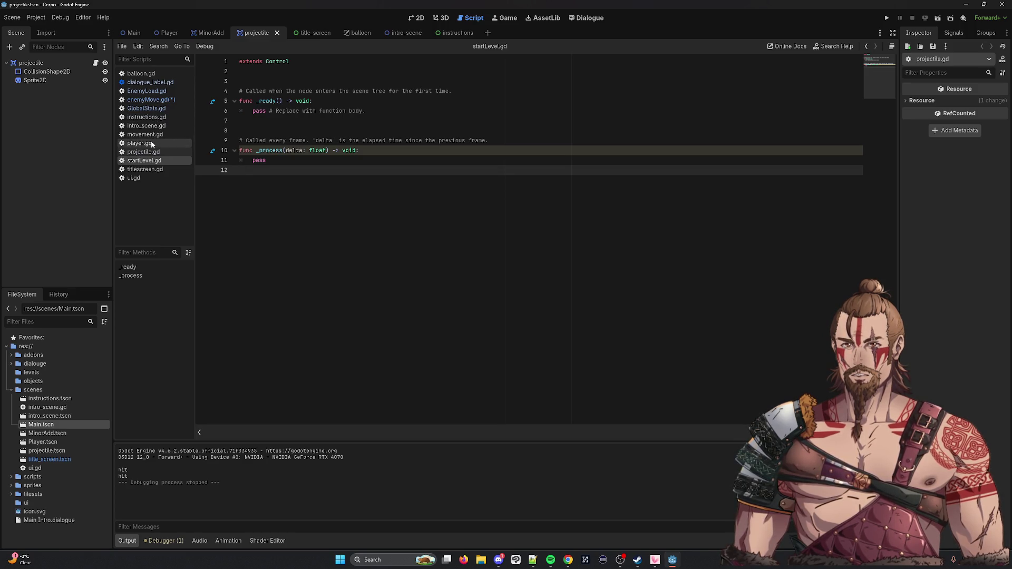
{"action": "left_click", "coordinate": [154, 94]}
{"action": "left_click", "coordinate": [151, 99]}
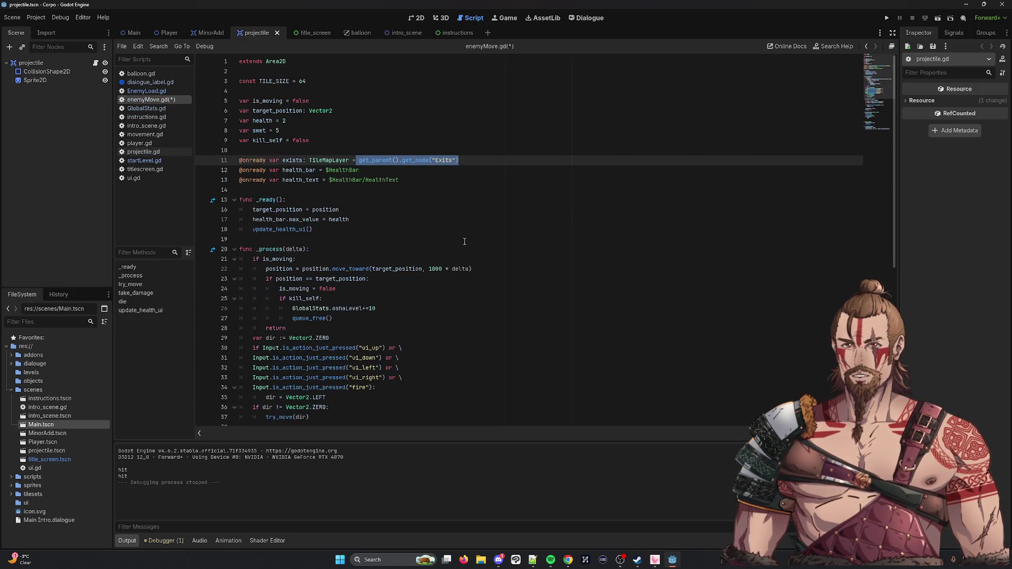
{"action": "scroll", "coordinate": [343, 273], "scroll_direction": "down", "scroll_amount": 8}
{"action": "left_click", "coordinate": [304, 331]}
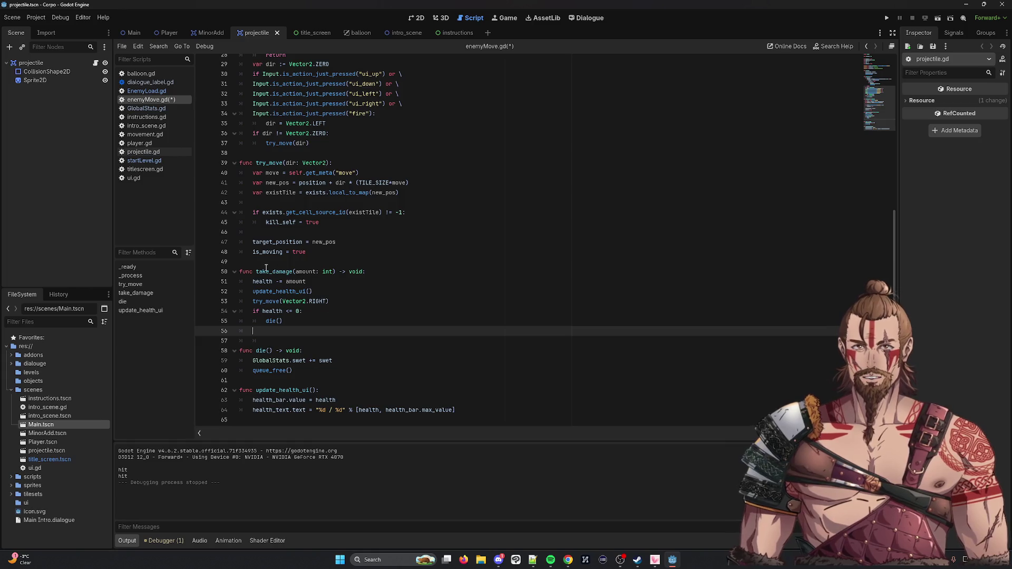
{"action": "left_click_drag", "start_coordinate": [265, 269], "coordinate": [369, 272]}
{"action": "left_click", "coordinate": [390, 271]}
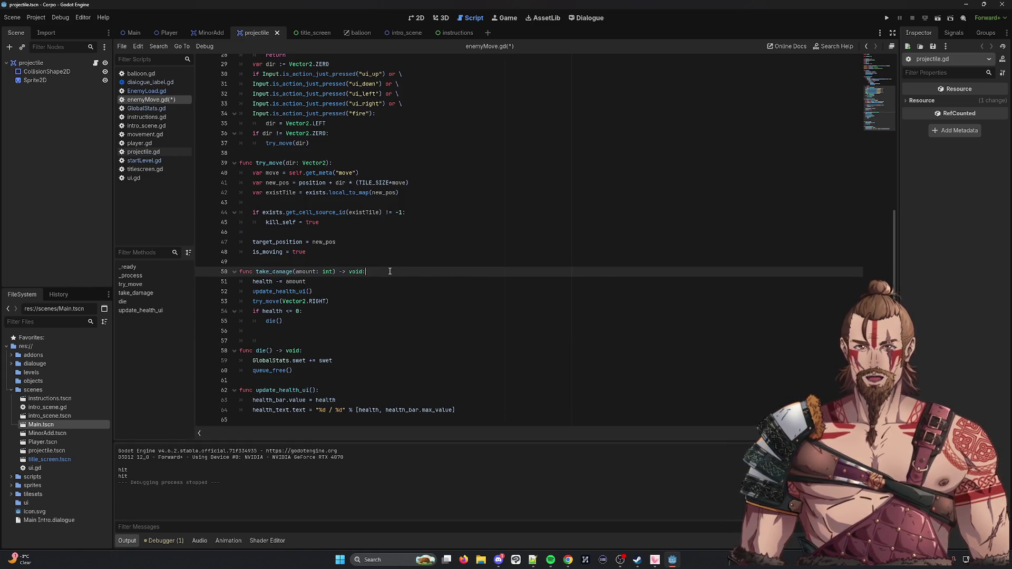
{"action": "left_click", "coordinate": [405, 360]}
{"action": "left_click", "coordinate": [377, 318]}
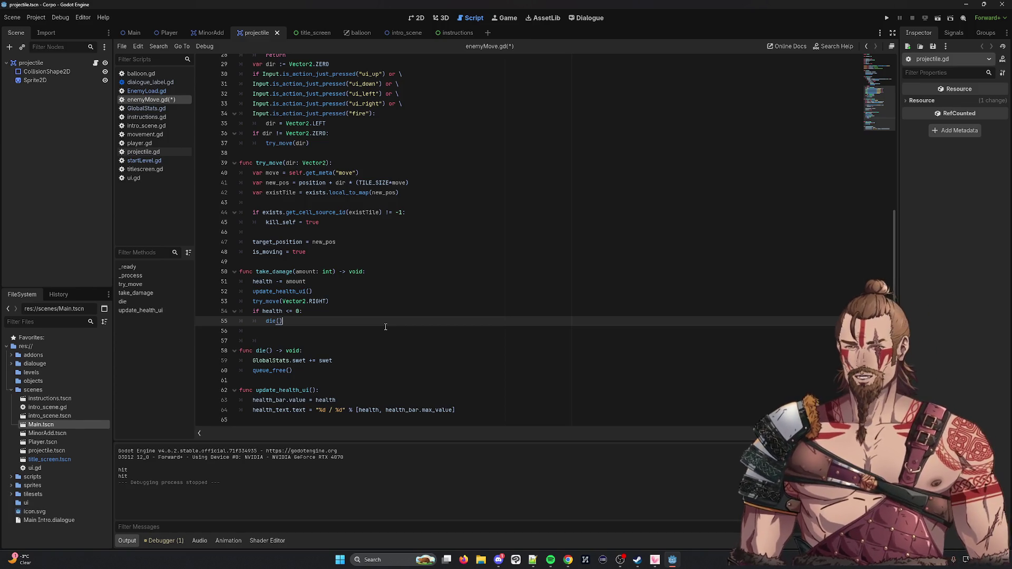
Step: Paste get_parent().get_node("Exits") on new line 56 and prefix it with var arrowDirection
{"action": "key", "text": "Return"}
{"action": "type", "text": "get_parent().get_node(\"Exits\")"}
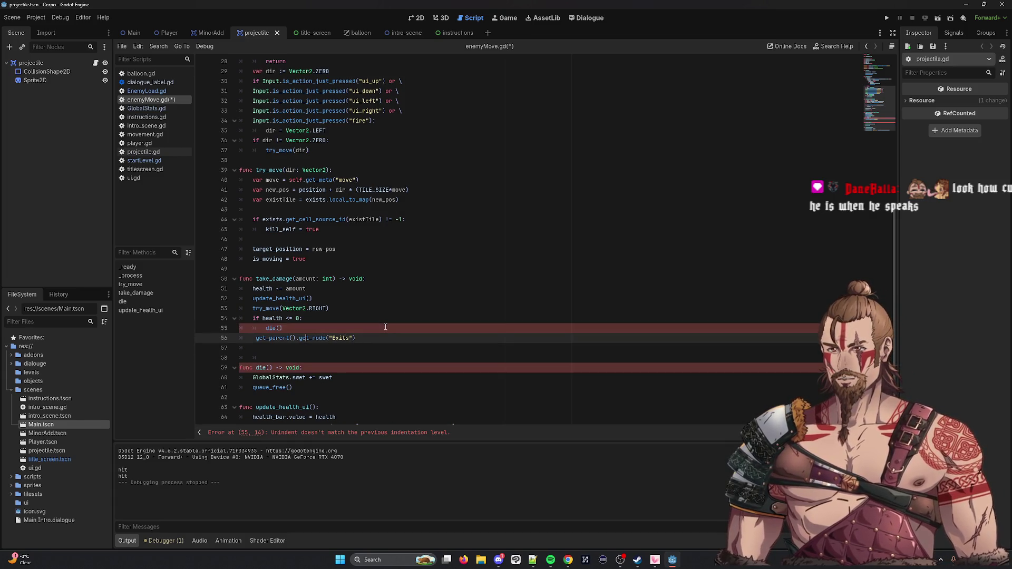
{"action": "left_click", "coordinate": [255, 338]}
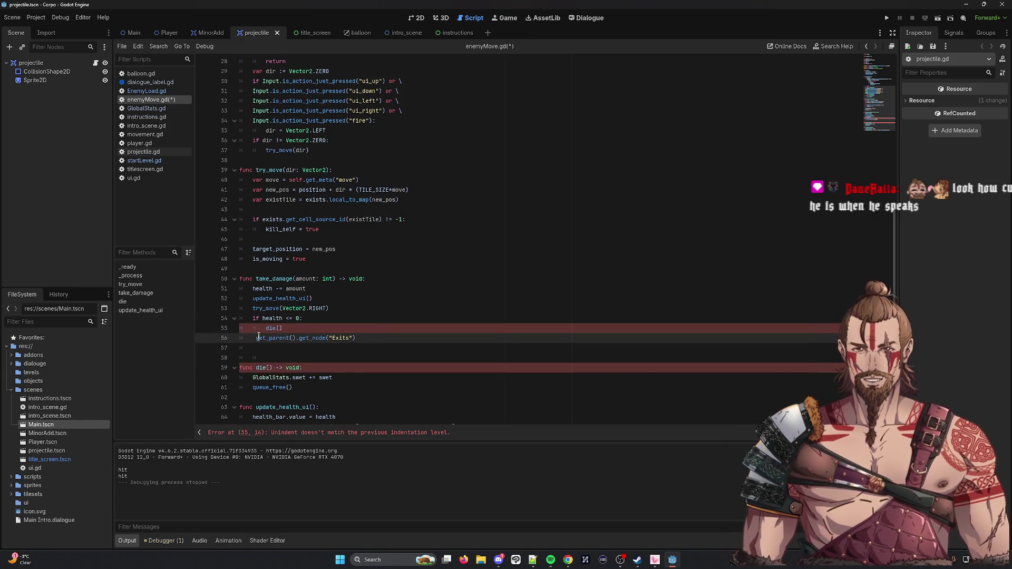
{"action": "type", "text": "var "}
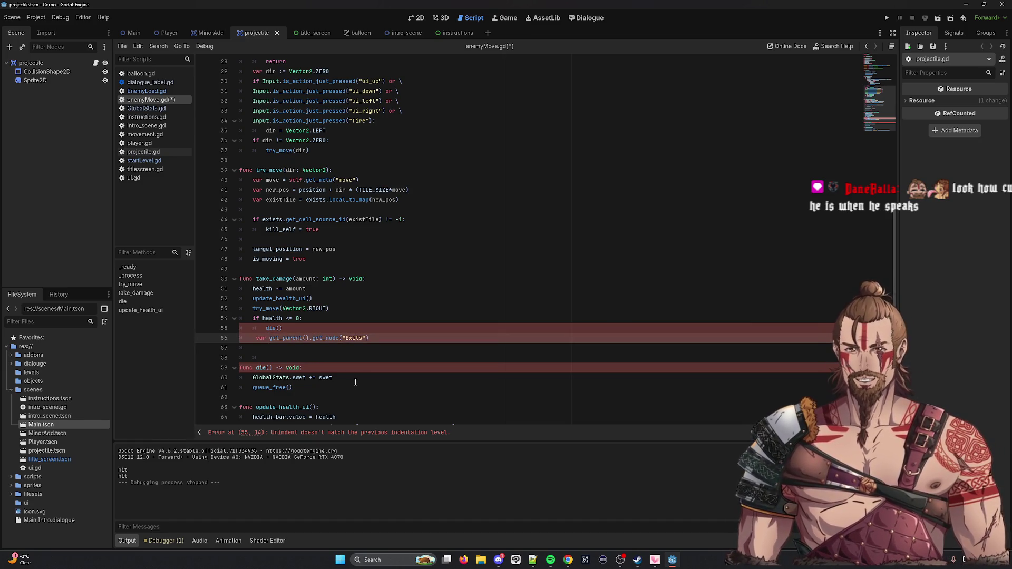
{"action": "type", "text": "= "}
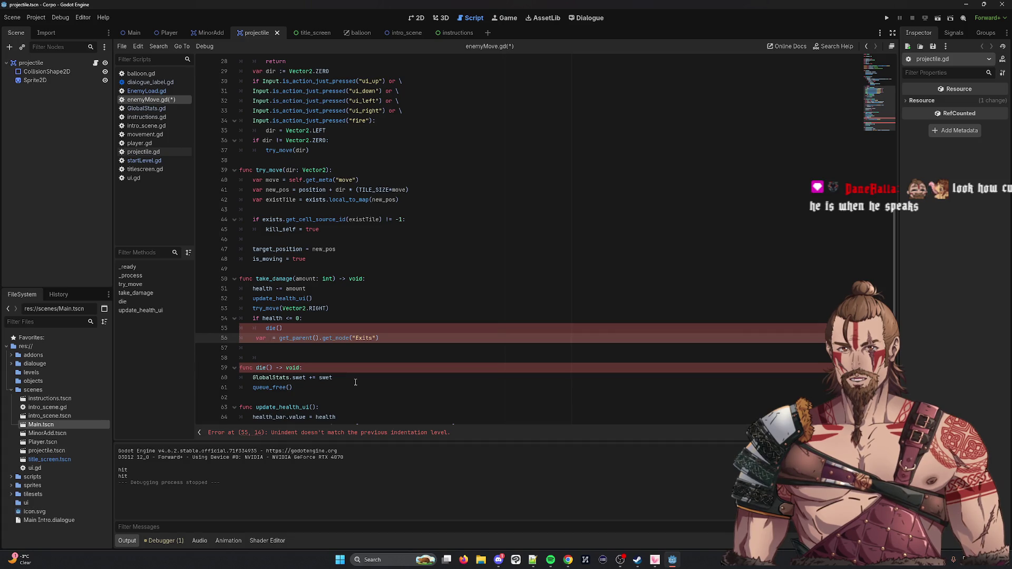
{"action": "type", "text": " arrow"}
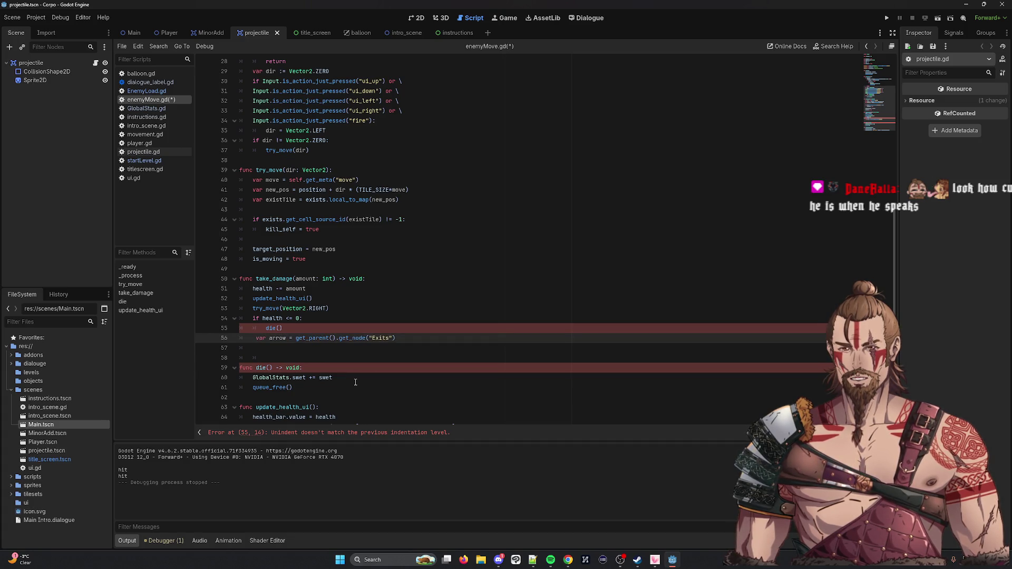
{"action": "type", "text": "Direction"}
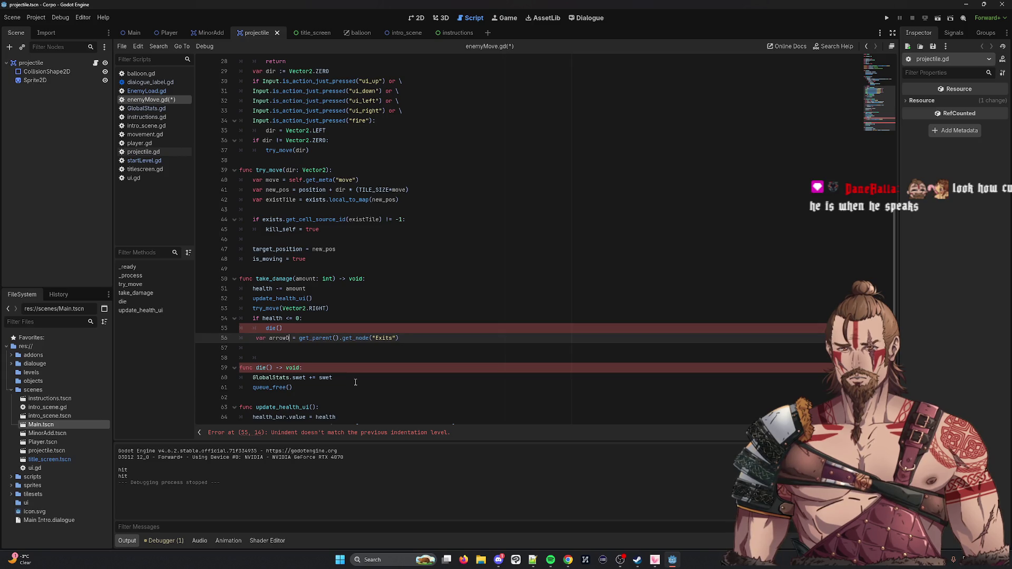
Step: Clear the Exits node name so line 56 reads get_node("")
{"action": "double_click", "coordinate": [411, 338]}
{"action": "key", "text": "Right"}
{"action": "key", "text": "BackSpace"}
{"action": "key", "text": "BackSpace"}
{"action": "key", "text": "BackSpace"}
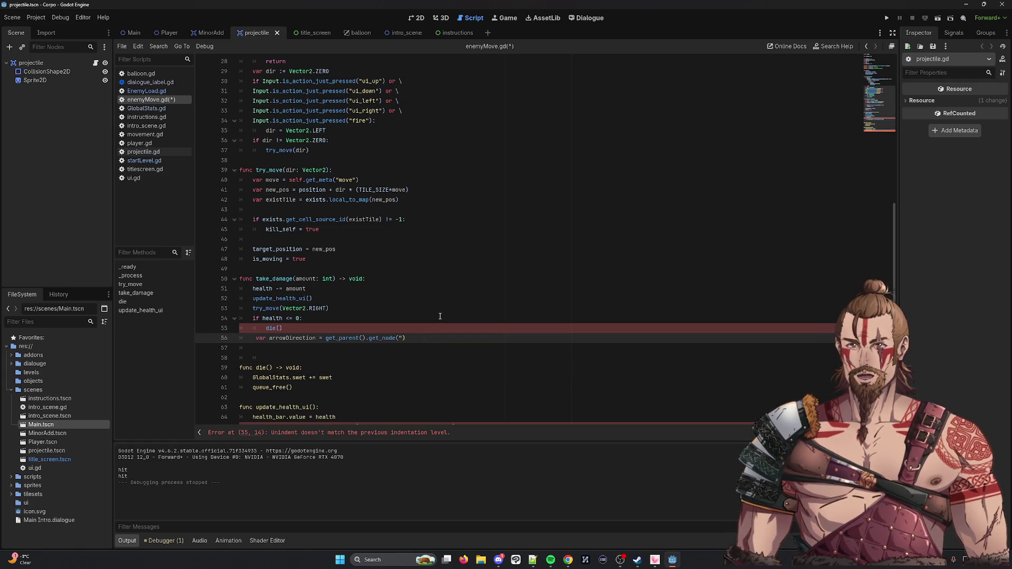
{"action": "type", "text": "\""}
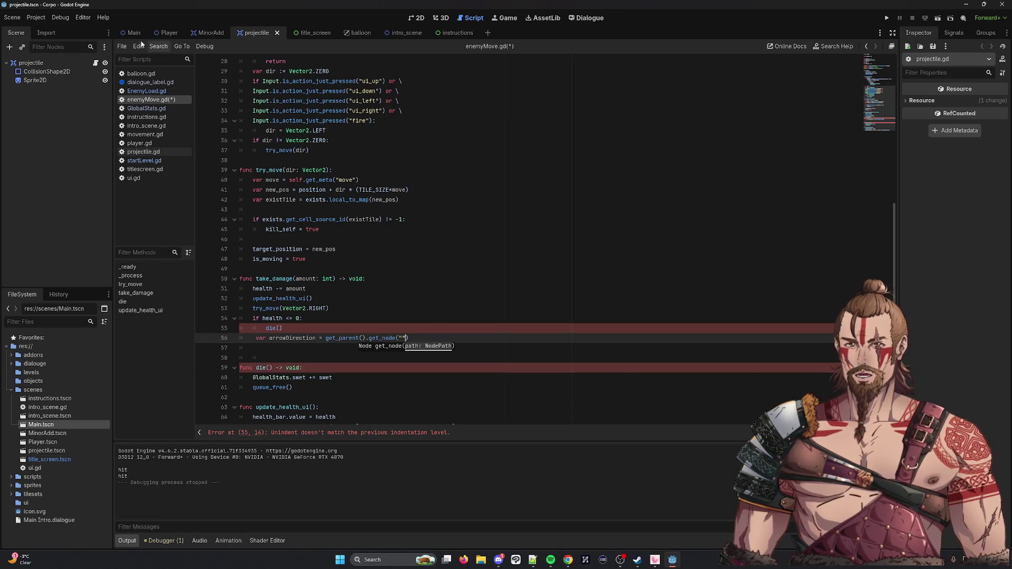
{"action": "left_click", "coordinate": [133, 35]}
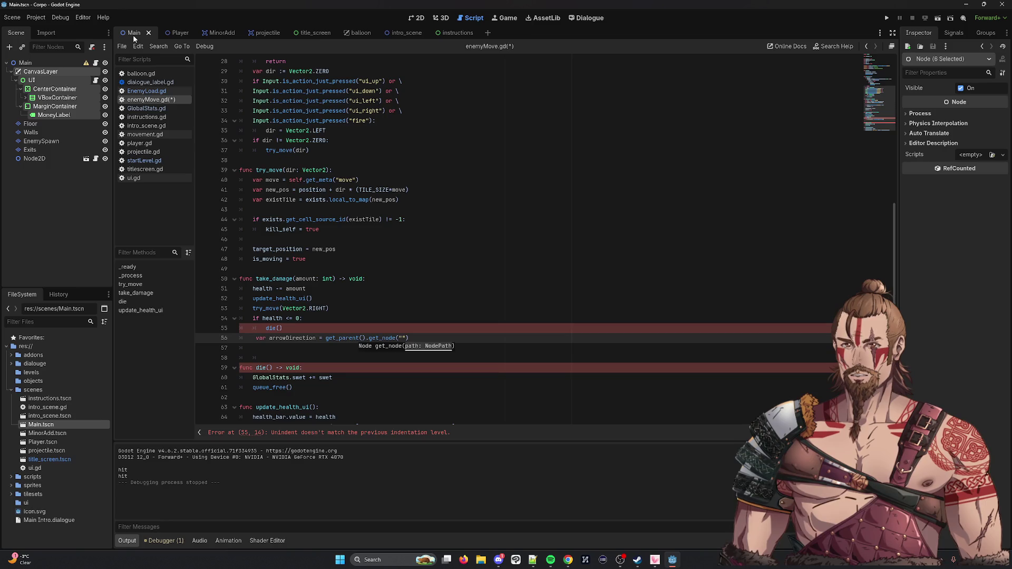
Step: Drag the Player scene's arrow node into get_node and remove the $ so it reads get_node("arrow")
{"action": "left_click", "coordinate": [169, 33]}
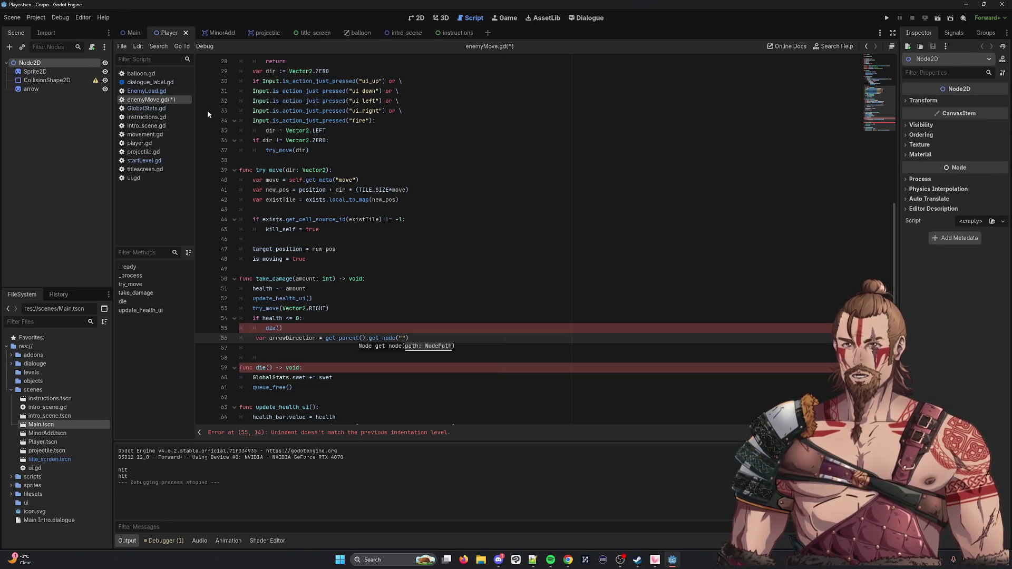
{"action": "mouse_move", "coordinate": [35, 91]}
{"action": "left_mouse_down"}
{"action": "mouse_move", "coordinate": [475, 320]}
{"action": "mouse_move", "coordinate": [389, 339]}
{"action": "mouse_move", "coordinate": [402, 337]}
{"action": "left_mouse_up"}
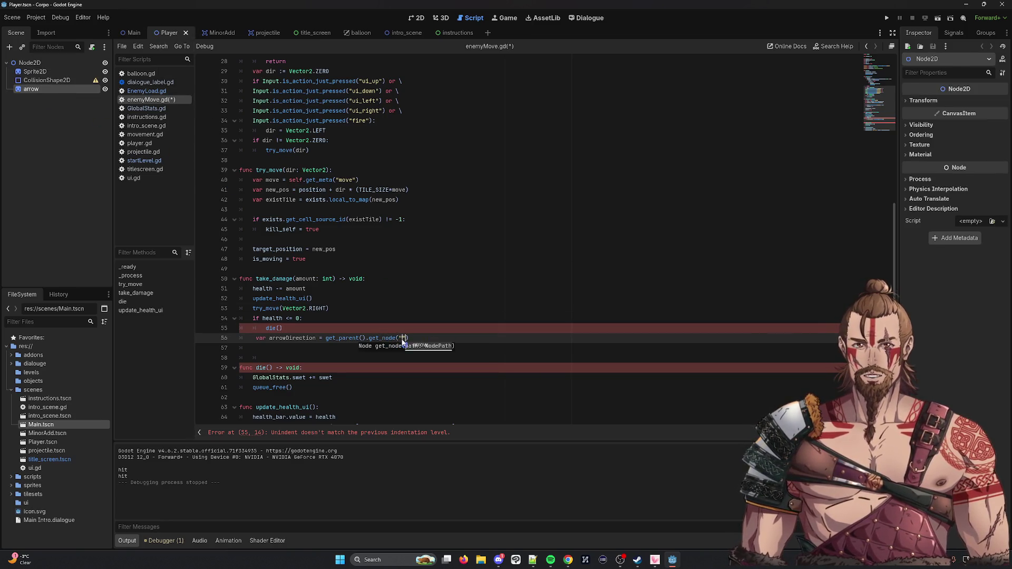
{"action": "key", "text": "Left"}
{"action": "key", "text": "Left"}
{"action": "key", "text": "Left"}
{"action": "key", "text": "BackSpace"}
{"action": "left_click", "coordinate": [461, 343]}
Step: Unindent line 56 out of the health check, save enemyMove.gd, and run the game with F5
{"action": "key", "text": "ctrl+s"}
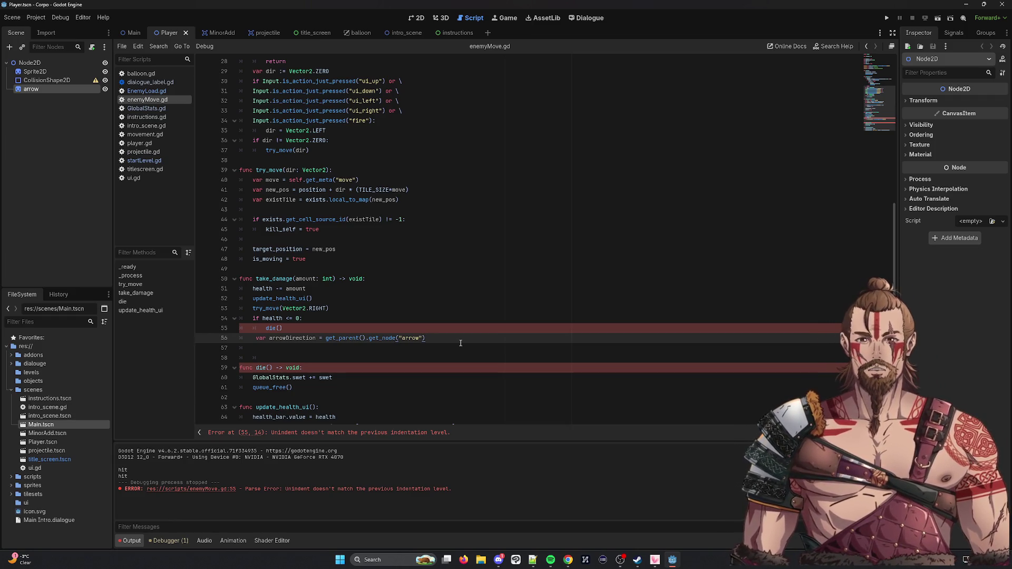
{"action": "key", "text": "Home"}
{"action": "key", "text": "BackSpace"}
{"action": "key", "text": "ctrl+s"}
{"action": "key", "text": "Down"}
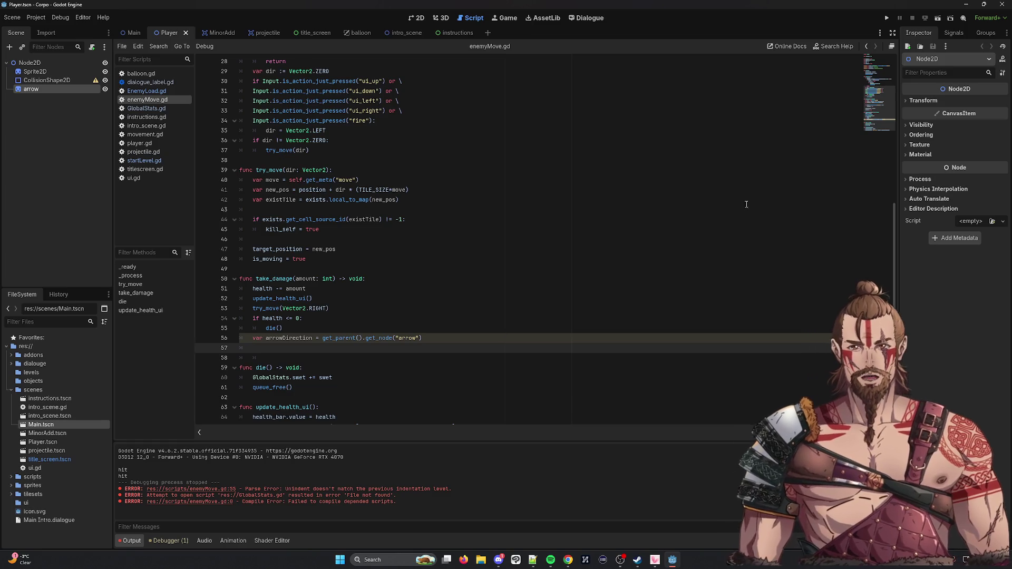
{"action": "key", "text": "F5"}
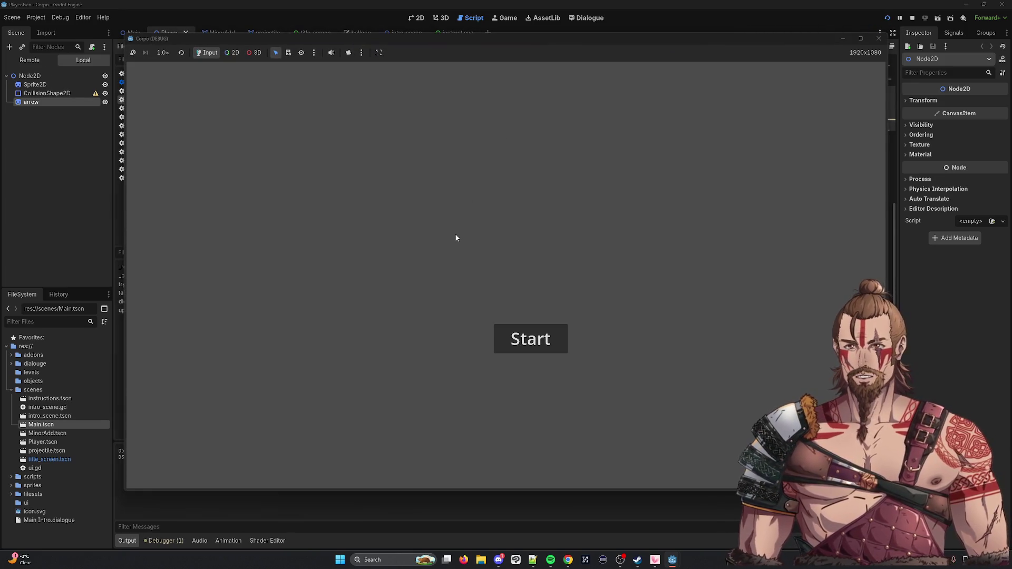
Step: Test-play Main.tscn, moving the player with S and D, then stop the game
{"action": "left_click", "coordinate": [878, 43]}
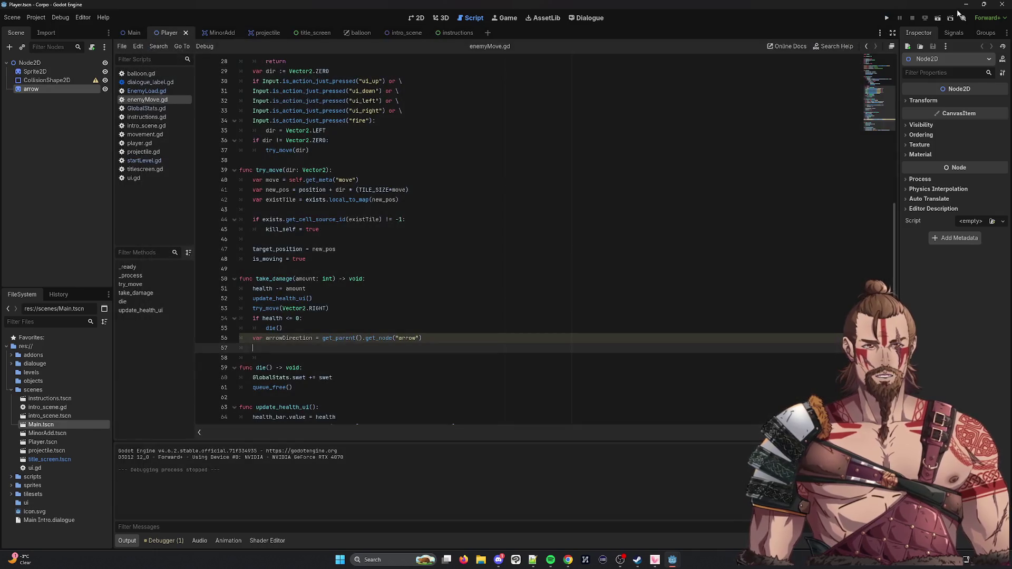
{"action": "key", "text": "ctrl+shift+o"}
{"action": "left_click", "coordinate": [463, 191]}
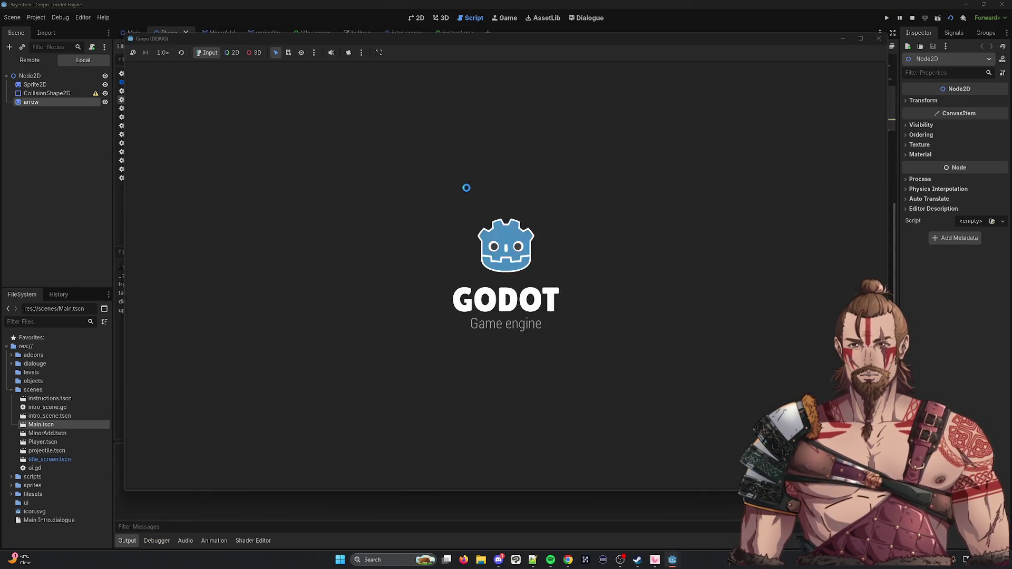
{"action": "key", "text": "s"}
{"action": "key", "text": "d"}
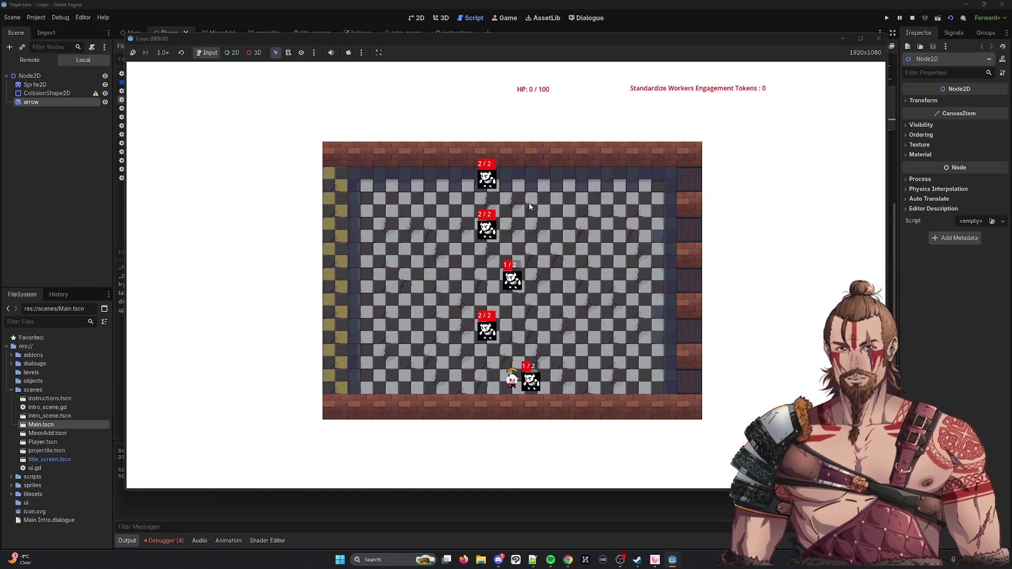
{"action": "left_click", "coordinate": [878, 38]}
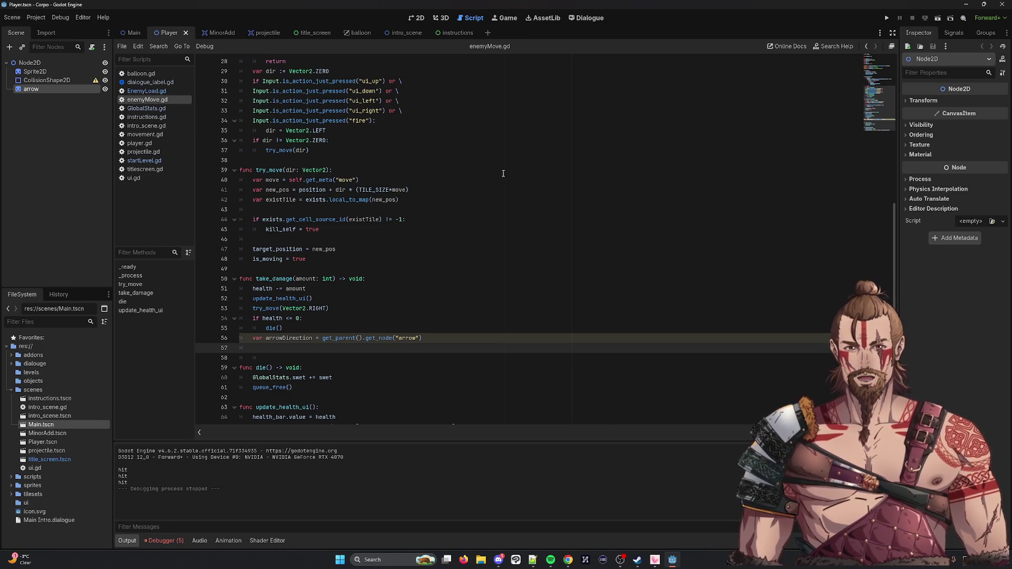
{"action": "left_click", "coordinate": [406, 338]}
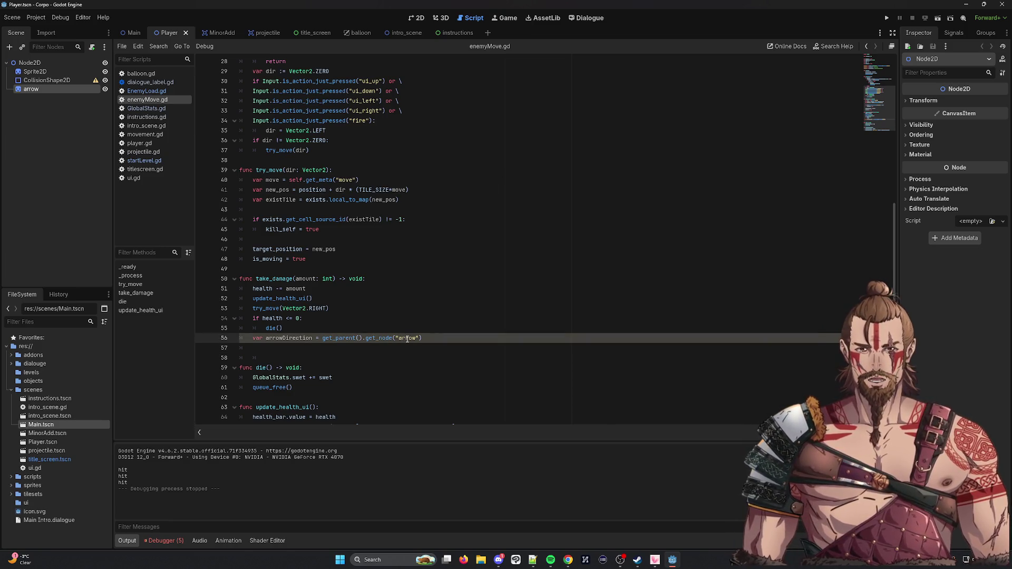
{"action": "left_click", "coordinate": [441, 337]}
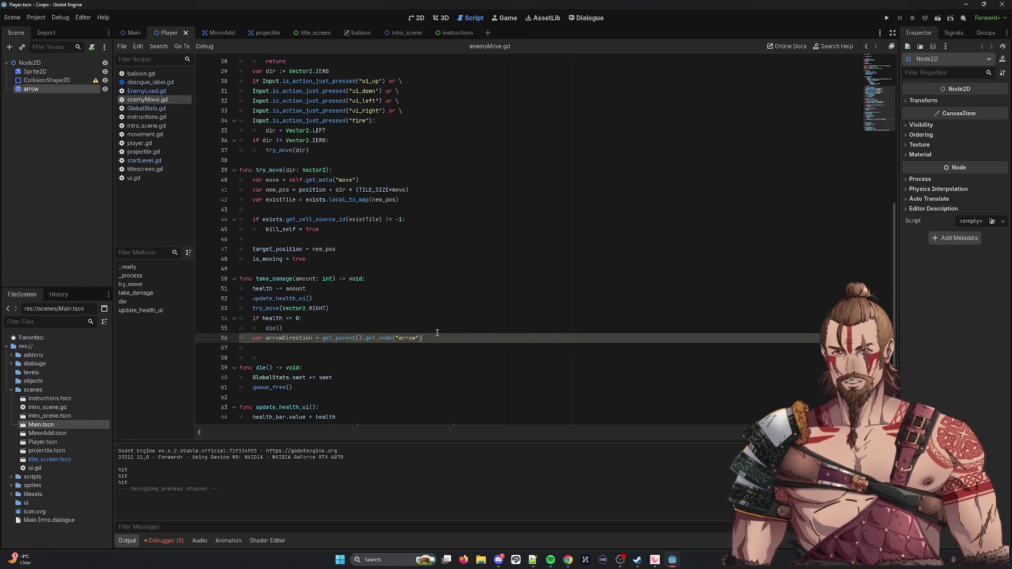
{"action": "mouse_move", "coordinate": [135, 35]}
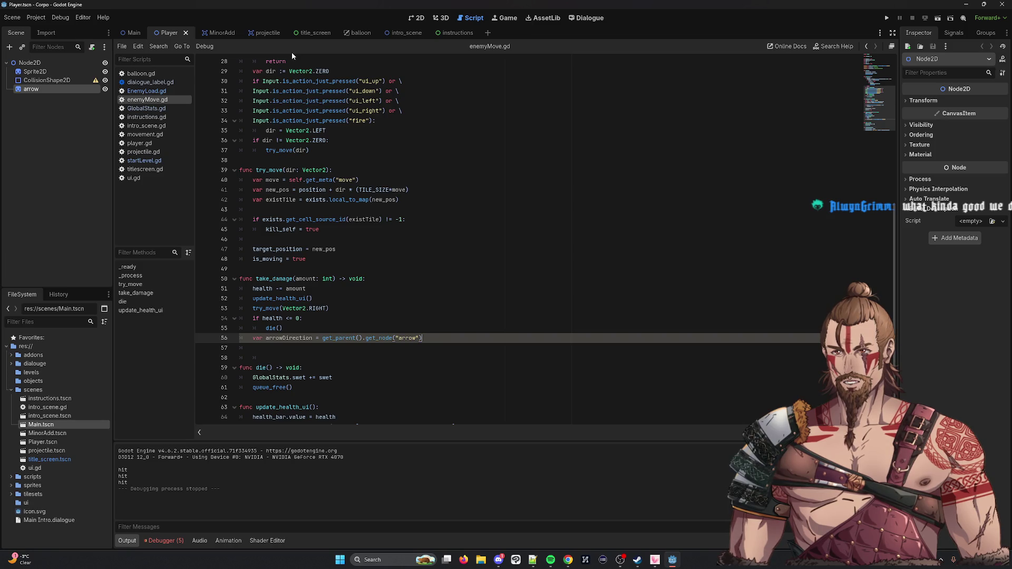
{"action": "mouse_move", "coordinate": [313, 87]}
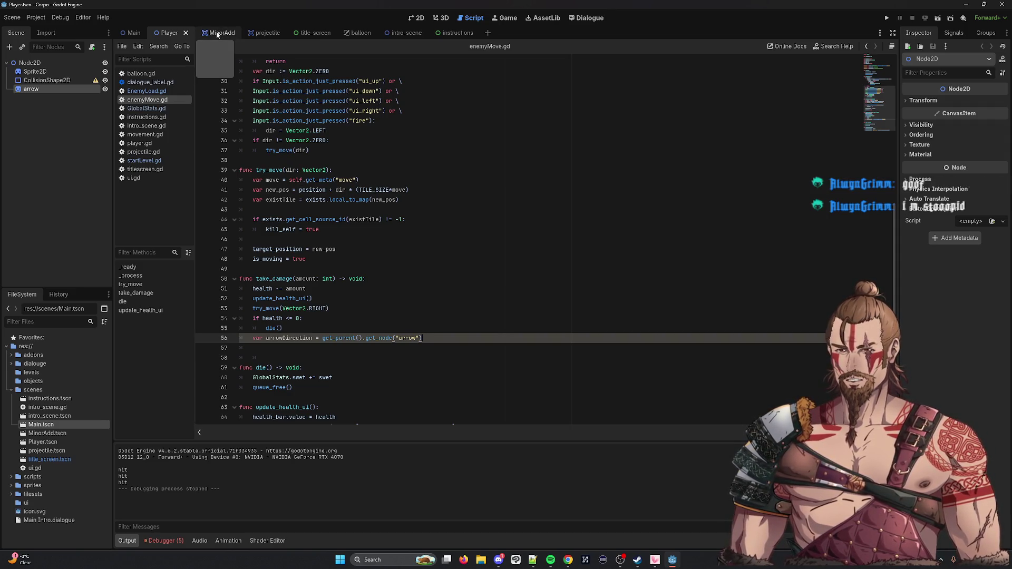
Step: Switch to the projectile scene tab, then bring up movement.gd in the script editor
{"action": "left_click", "coordinate": [261, 33]}
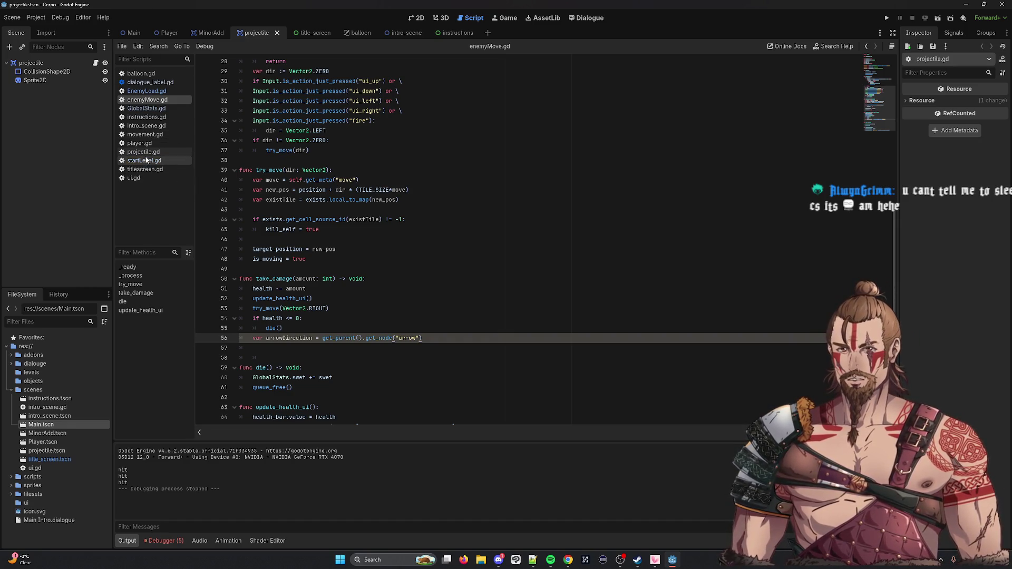
{"action": "scroll", "coordinate": [274, 208], "scroll_direction": "up", "scroll_amount": 1}
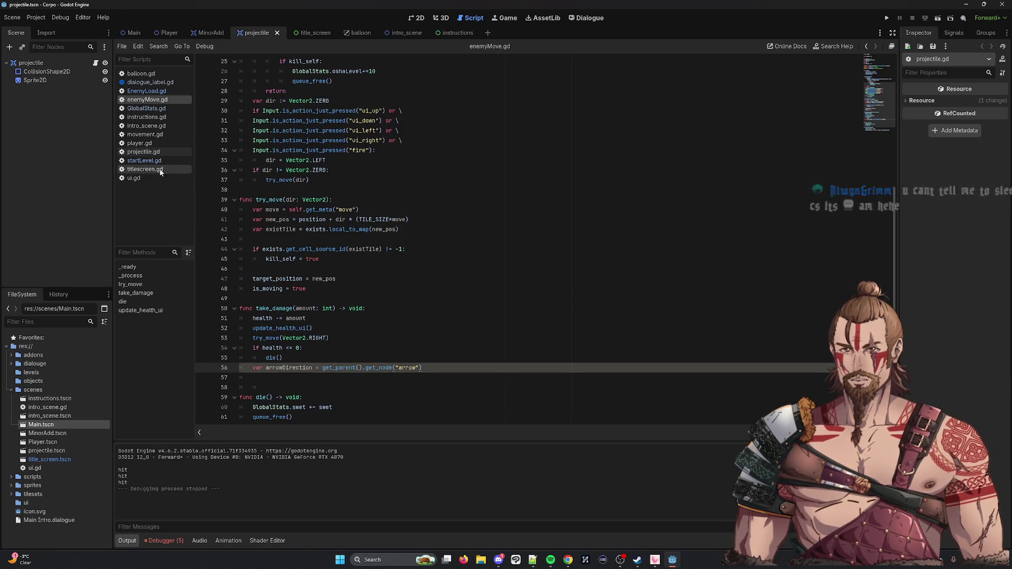
{"action": "left_click", "coordinate": [159, 134]}
Step: Scroll through movement.gd reviewing the arrowSprite reference, then switch to projectile.gd
{"action": "scroll", "coordinate": [397, 177], "scroll_direction": "down", "scroll_amount": 4}
{"action": "scroll", "coordinate": [396, 176], "scroll_direction": "up", "scroll_amount": 4}
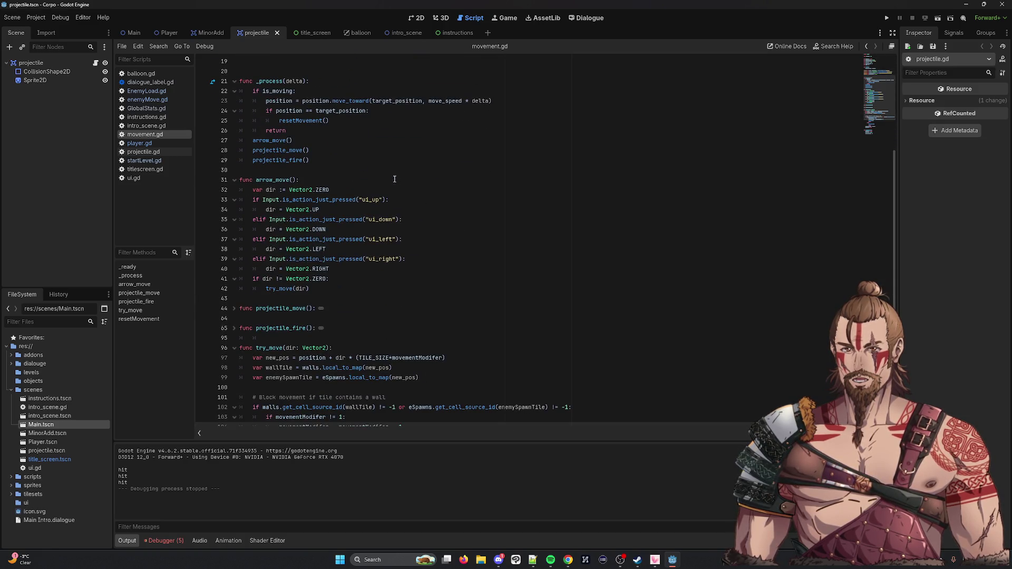
{"action": "scroll", "coordinate": [394, 178], "scroll_direction": "up", "scroll_amount": 4}
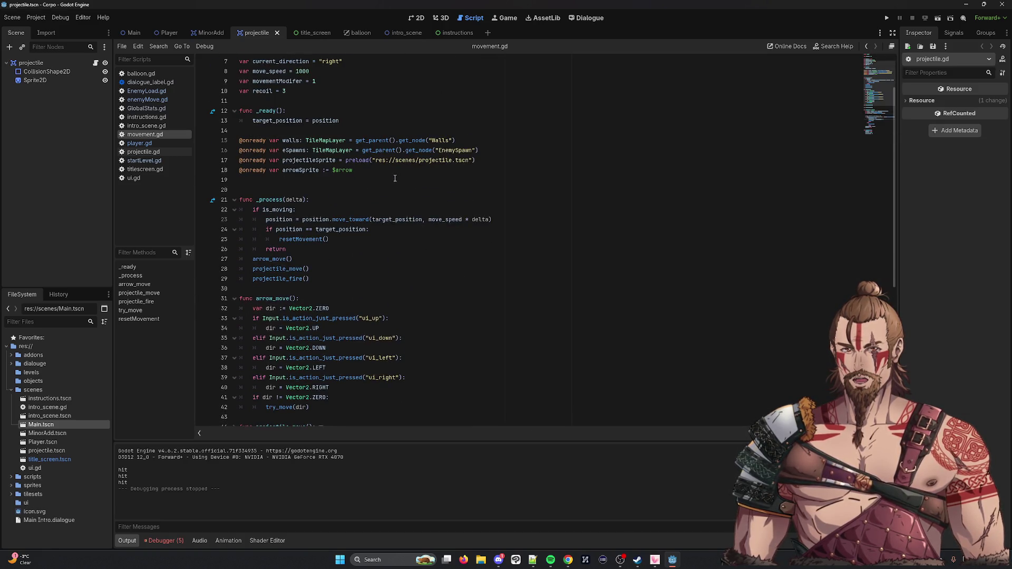
{"action": "scroll", "coordinate": [395, 179], "scroll_direction": "down", "scroll_amount": 5}
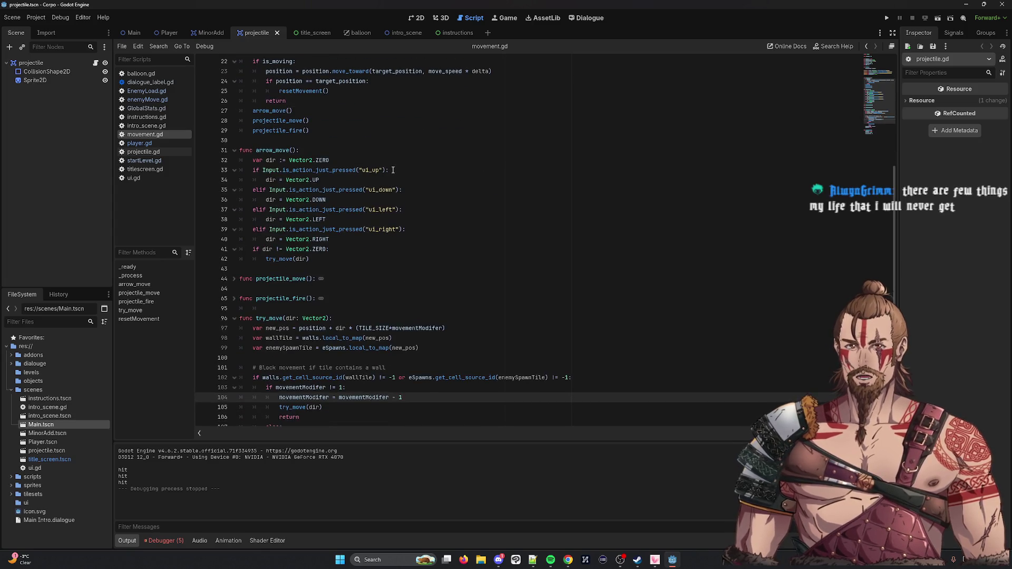
{"action": "scroll", "coordinate": [392, 171], "scroll_direction": "down", "scroll_amount": 2}
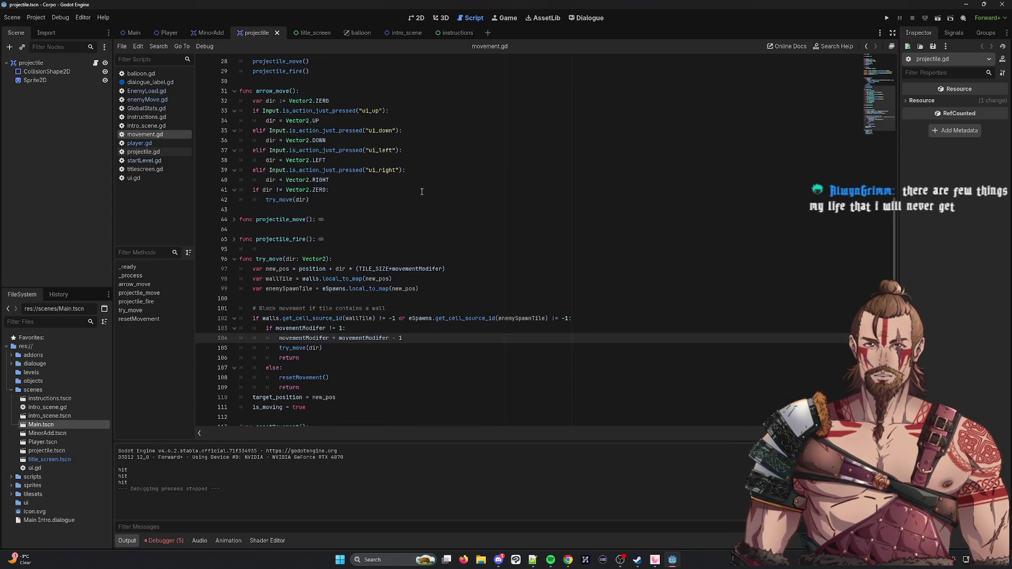
{"action": "scroll", "coordinate": [422, 191], "scroll_direction": "down", "scroll_amount": 2}
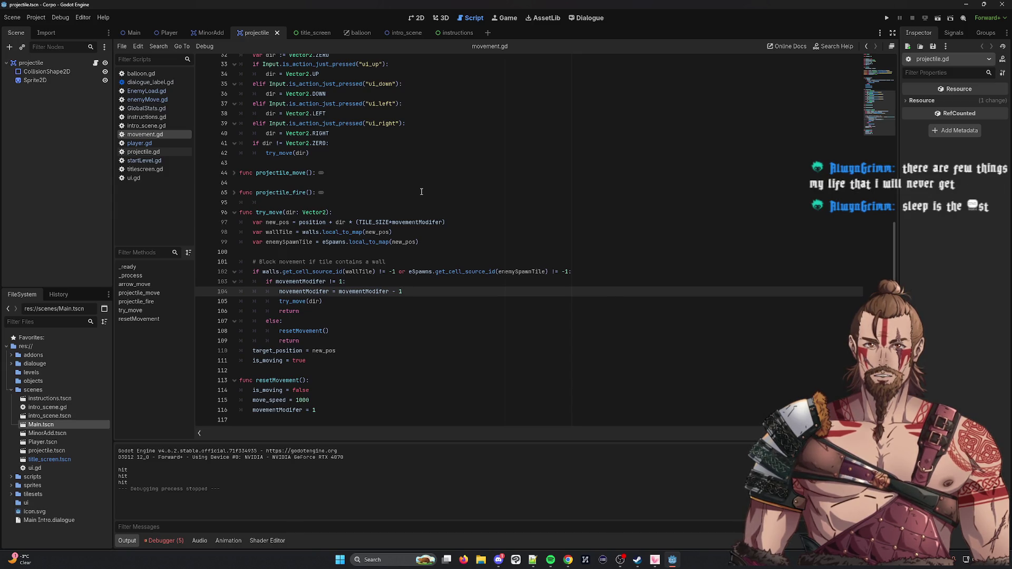
{"action": "scroll", "coordinate": [421, 191], "scroll_direction": "up", "scroll_amount": 10}
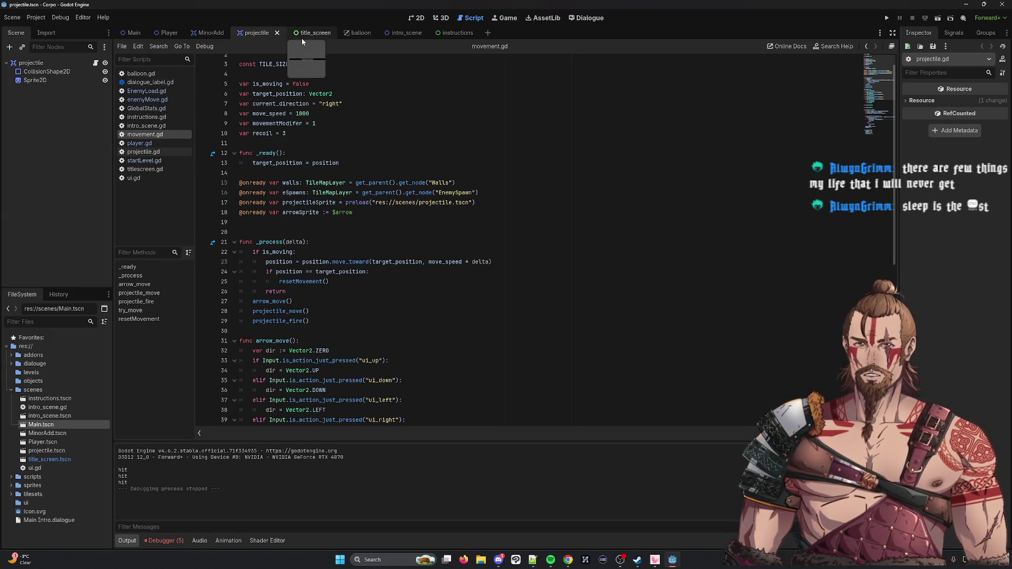
{"action": "left_click", "coordinate": [96, 63]}
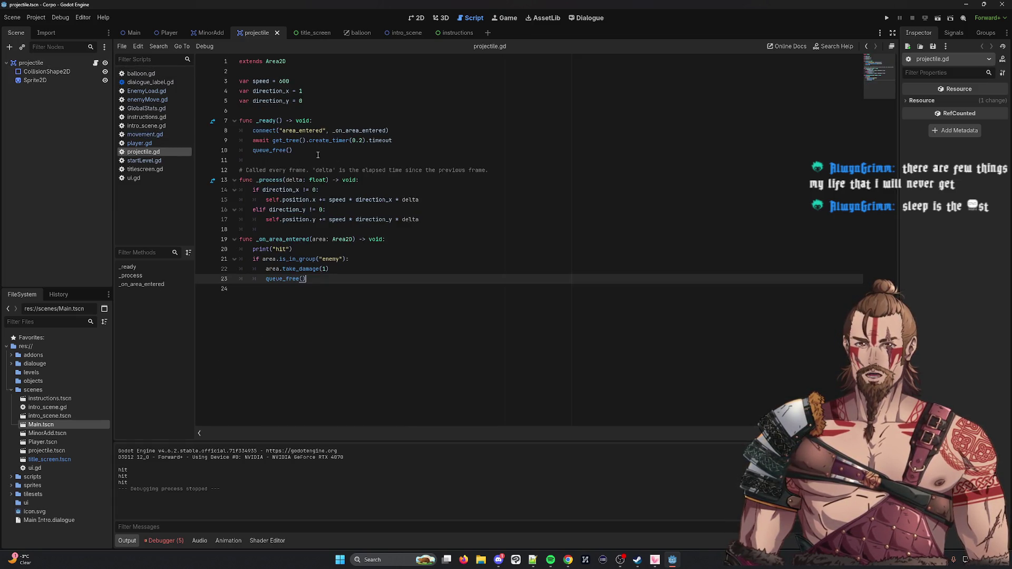
Step: Browse GlobalStats and instructions.gd, then inspect the arrow_move function on line 31 of movement.gd
{"action": "left_click", "coordinate": [150, 108]}
{"action": "left_click", "coordinate": [148, 117]}
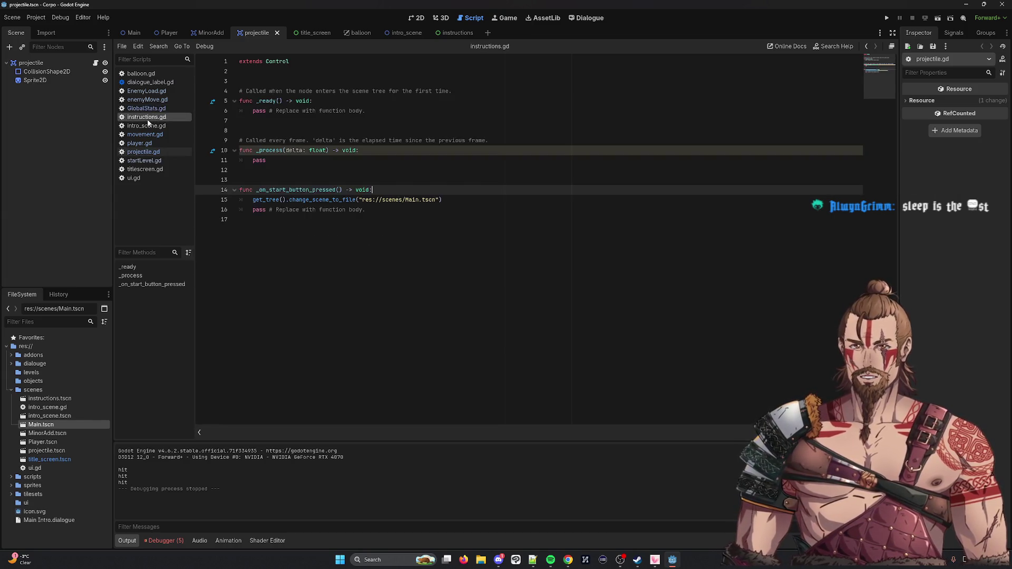
{"action": "left_click", "coordinate": [148, 126]}
{"action": "left_click", "coordinate": [144, 135]}
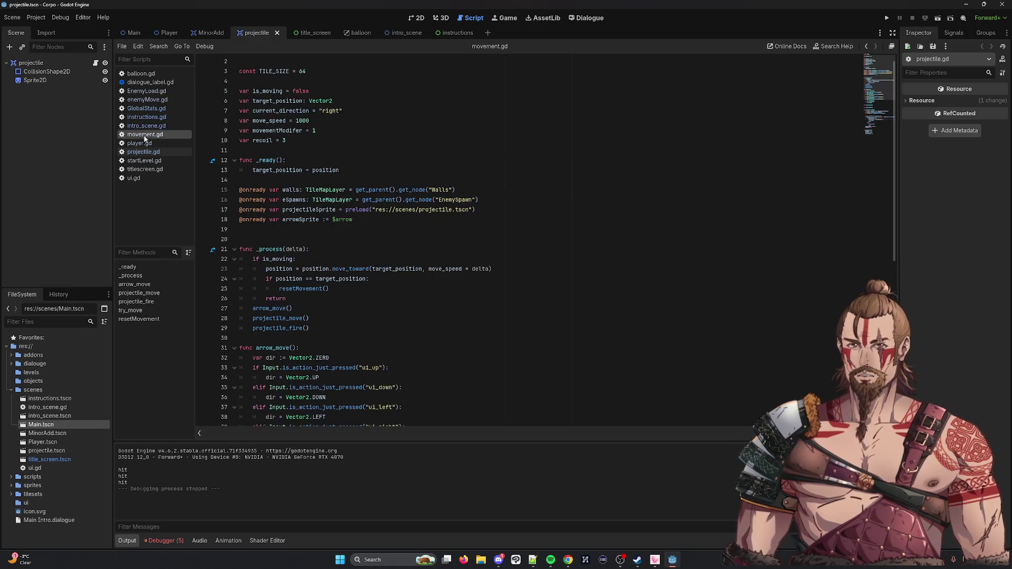
{"action": "scroll", "coordinate": [349, 224], "scroll_direction": "down", "scroll_amount": 7}
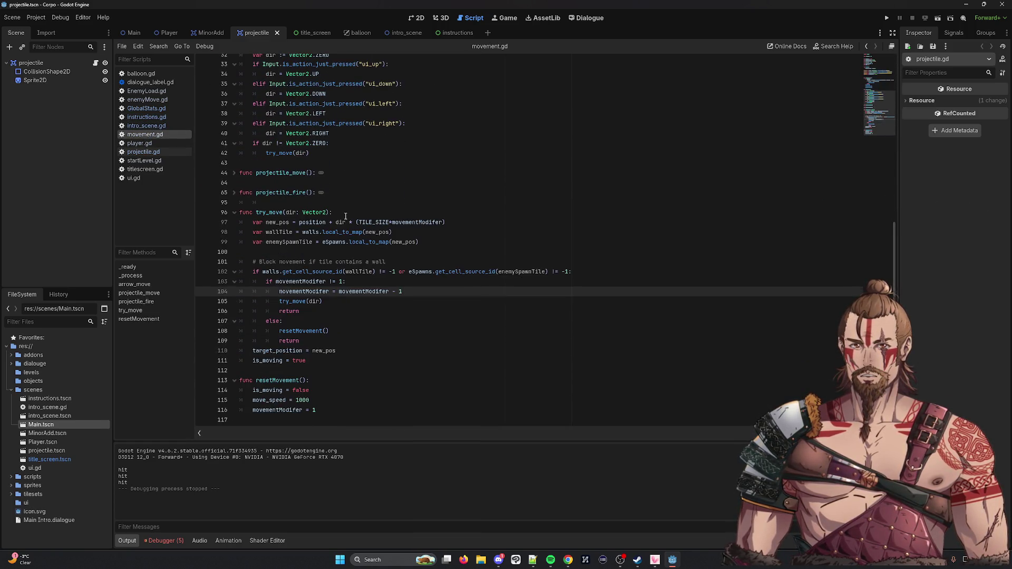
{"action": "scroll", "coordinate": [346, 216], "scroll_direction": "up", "scroll_amount": 3}
{"action": "double_click", "coordinate": [271, 133]}
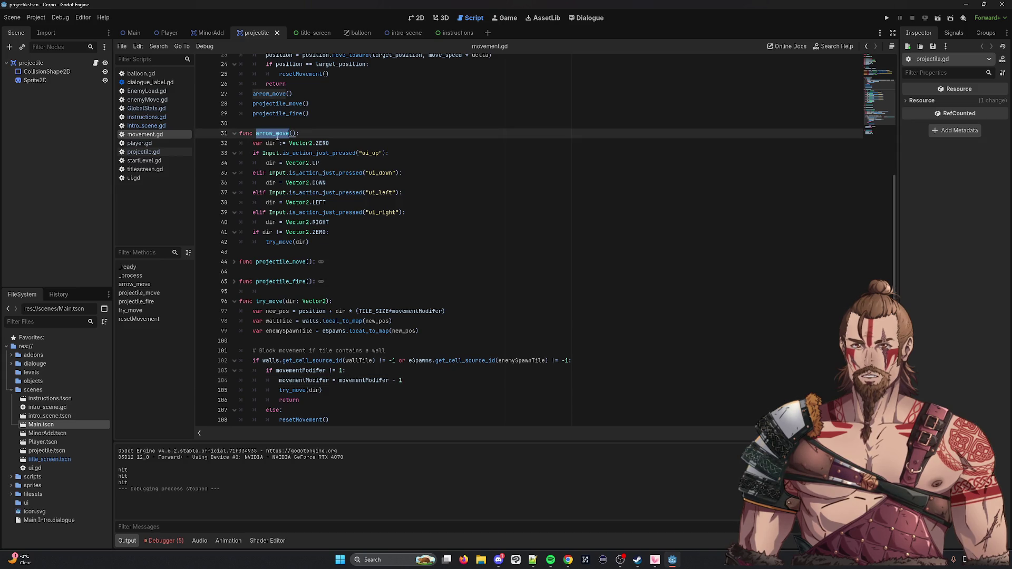
{"action": "scroll", "coordinate": [419, 188], "scroll_direction": "up", "scroll_amount": 4}
{"action": "scroll", "coordinate": [418, 187], "scroll_direction": "down", "scroll_amount": 6}
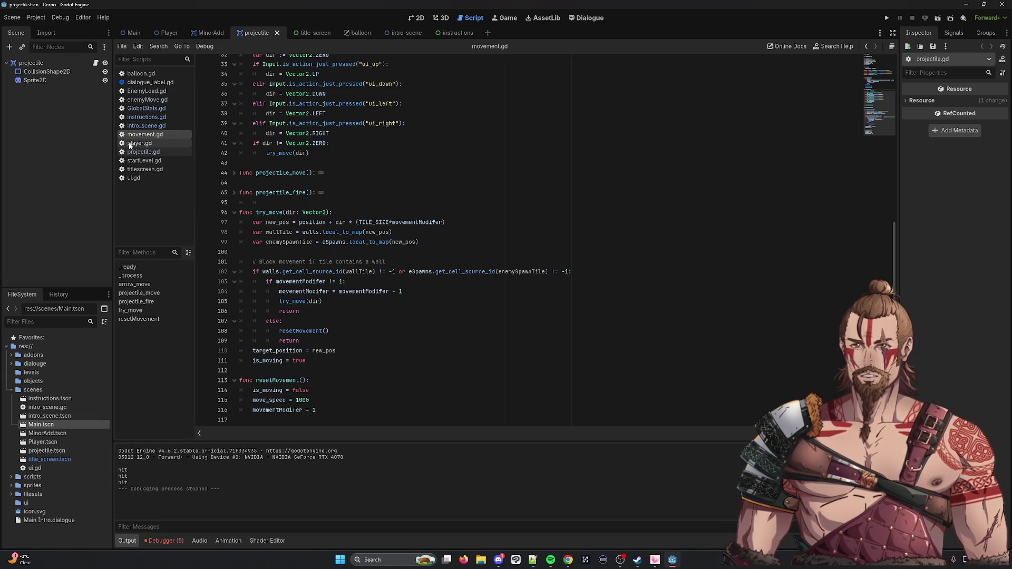
Step: In the Player scene, browse player, projectile, startLevel, titlescreen and ui scripts, then check movement.gd's arrow_move() call
{"action": "left_click", "coordinate": [157, 36]}
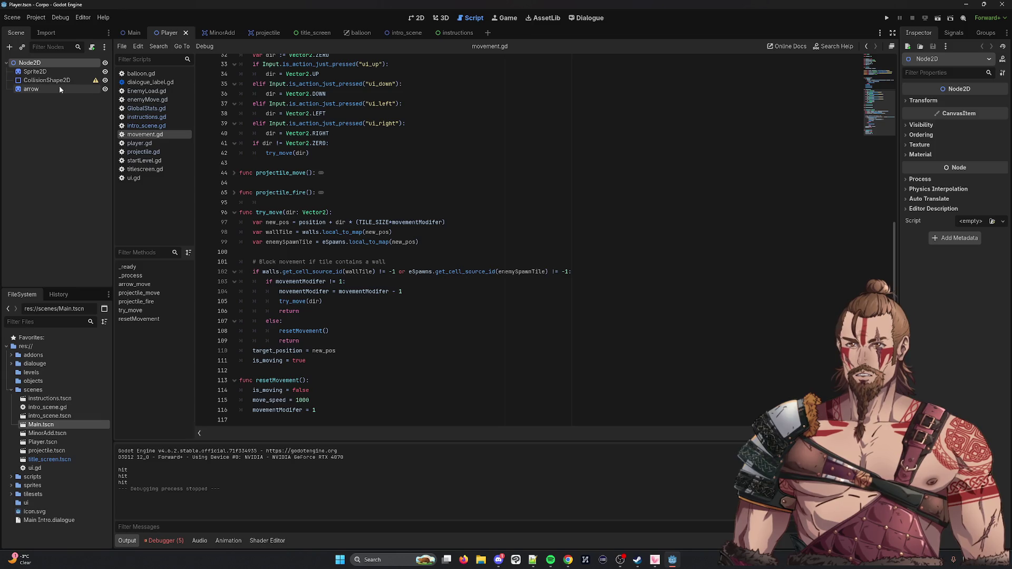
{"action": "left_click", "coordinate": [141, 144]}
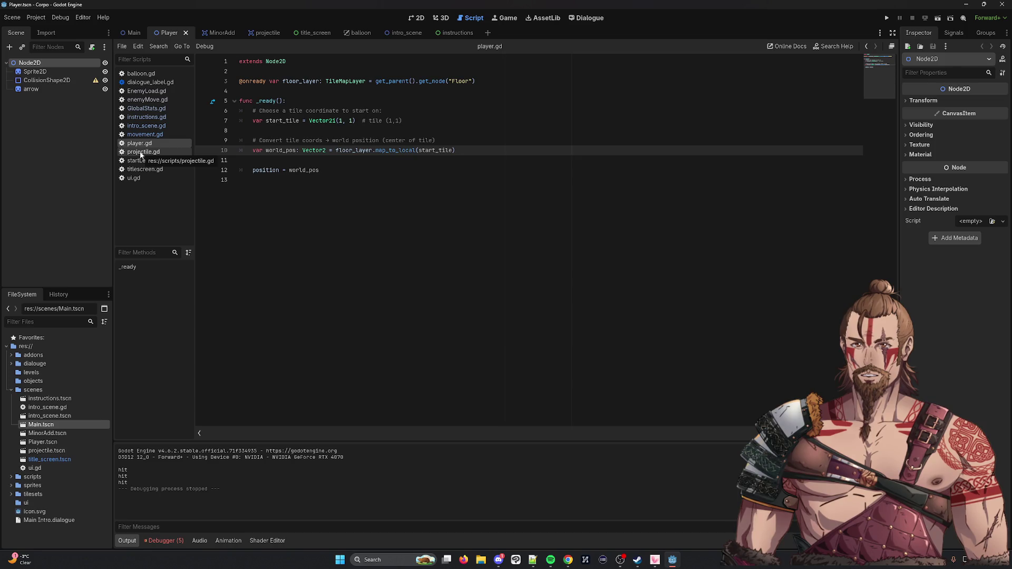
{"action": "left_click", "coordinate": [142, 153]}
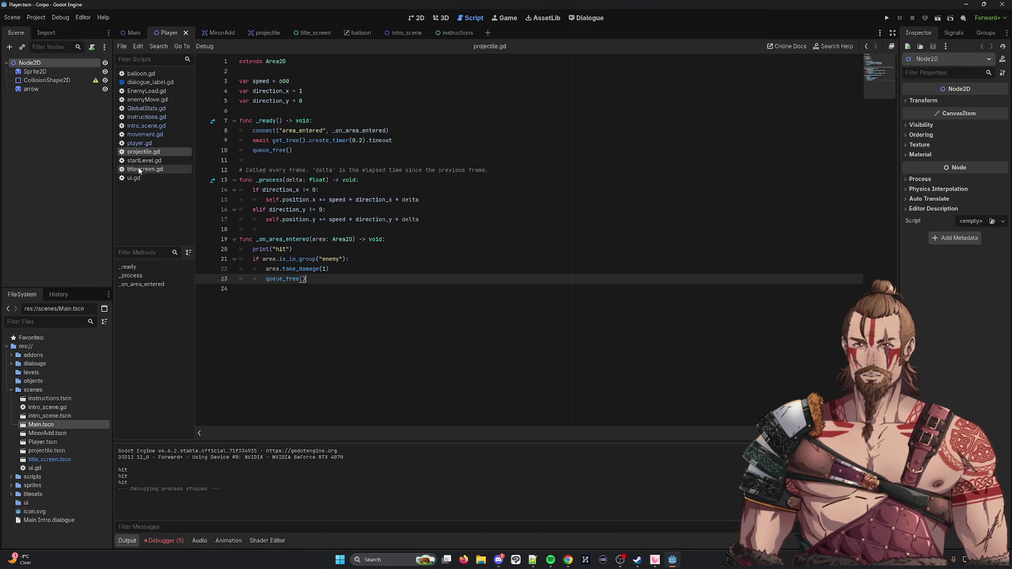
{"action": "left_click", "coordinate": [139, 162]}
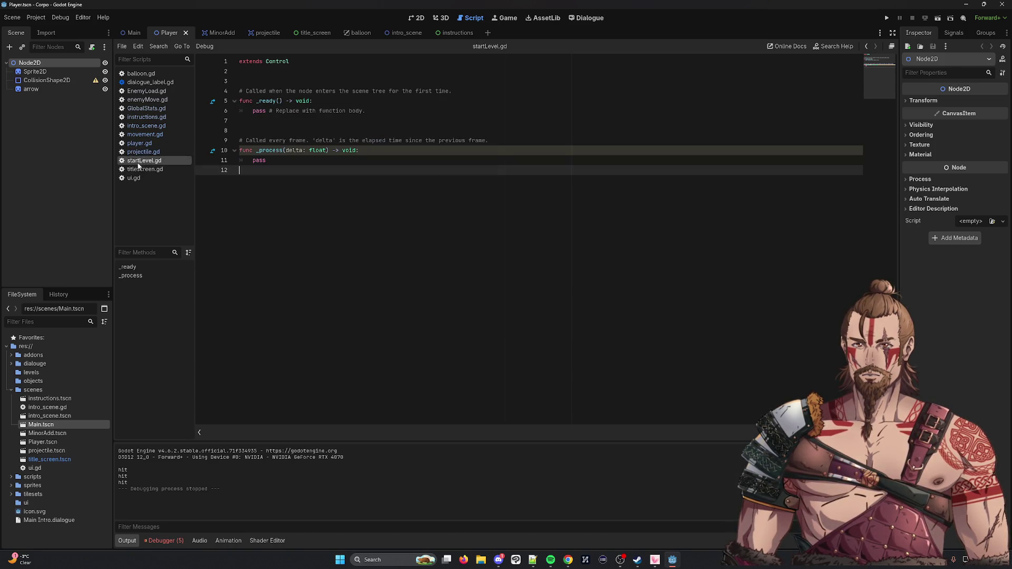
{"action": "left_click", "coordinate": [137, 169]}
{"action": "left_click", "coordinate": [133, 178]}
{"action": "left_click", "coordinate": [132, 144]}
{"action": "left_click", "coordinate": [140, 134]}
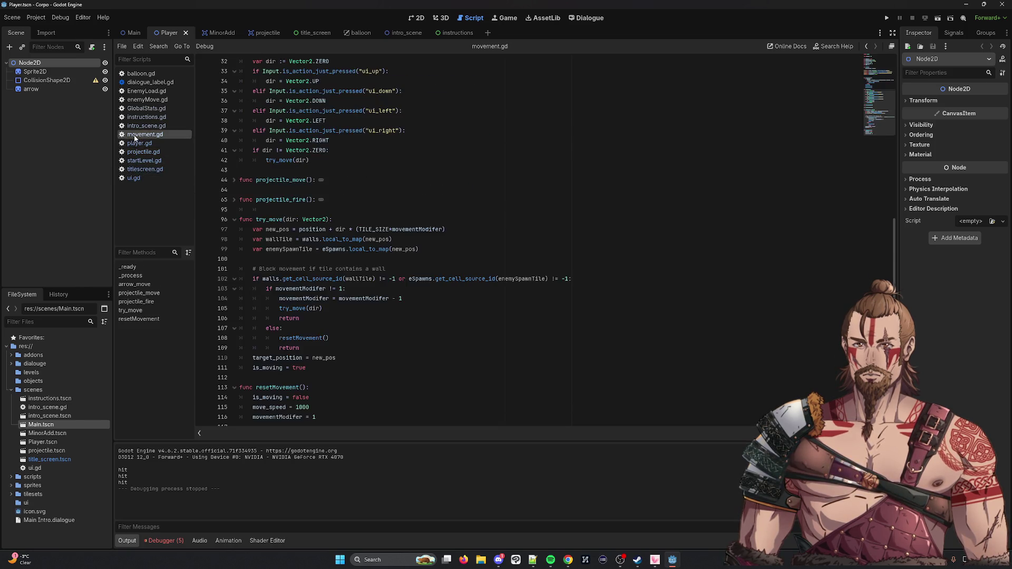
{"action": "scroll", "coordinate": [363, 172], "scroll_direction": "up", "scroll_amount": 4}
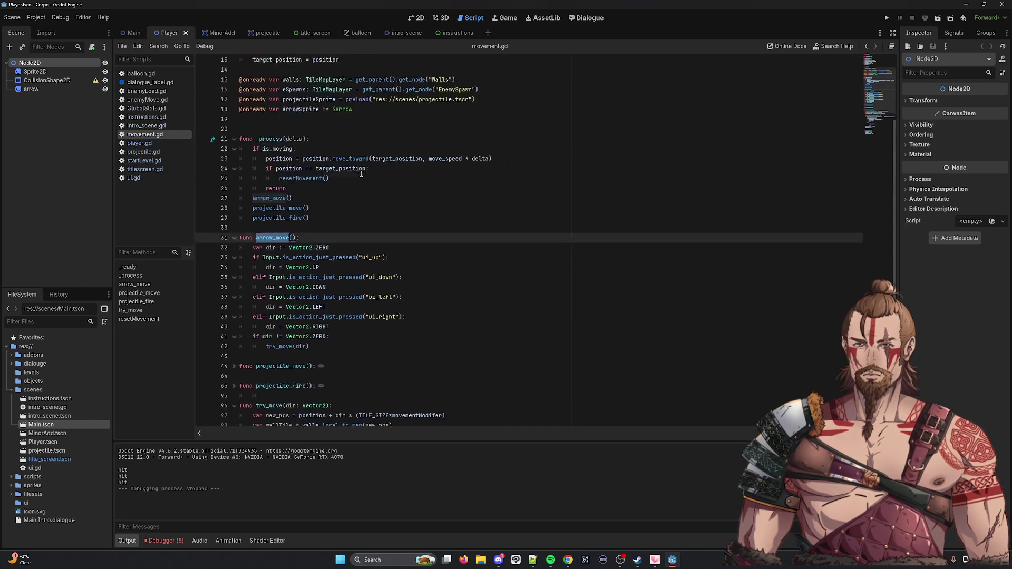
{"action": "double_click", "coordinate": [276, 221]}
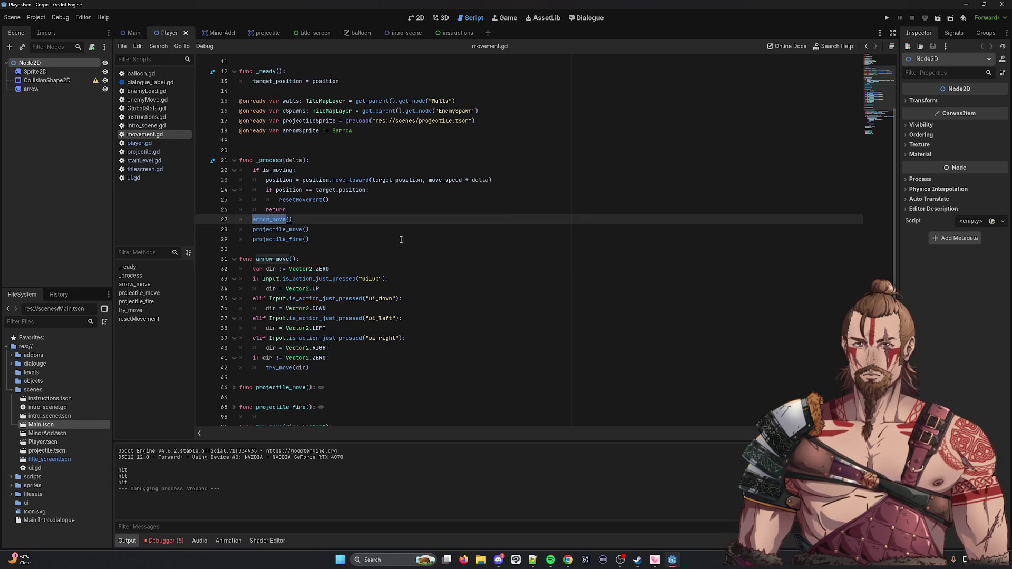
{"action": "scroll", "coordinate": [399, 238], "scroll_direction": "down", "scroll_amount": 7}
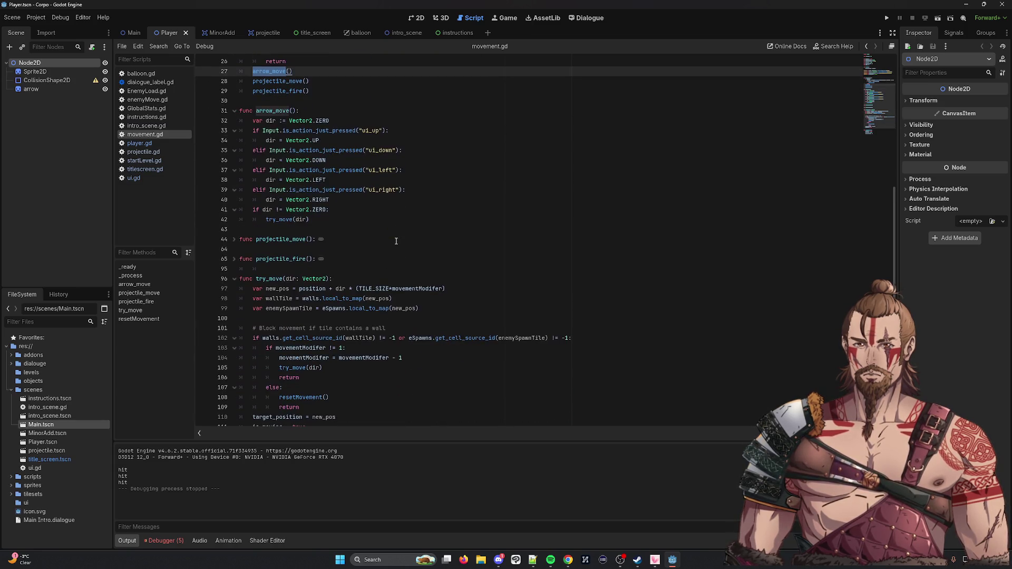
{"action": "scroll", "coordinate": [395, 241], "scroll_direction": "up", "scroll_amount": 5}
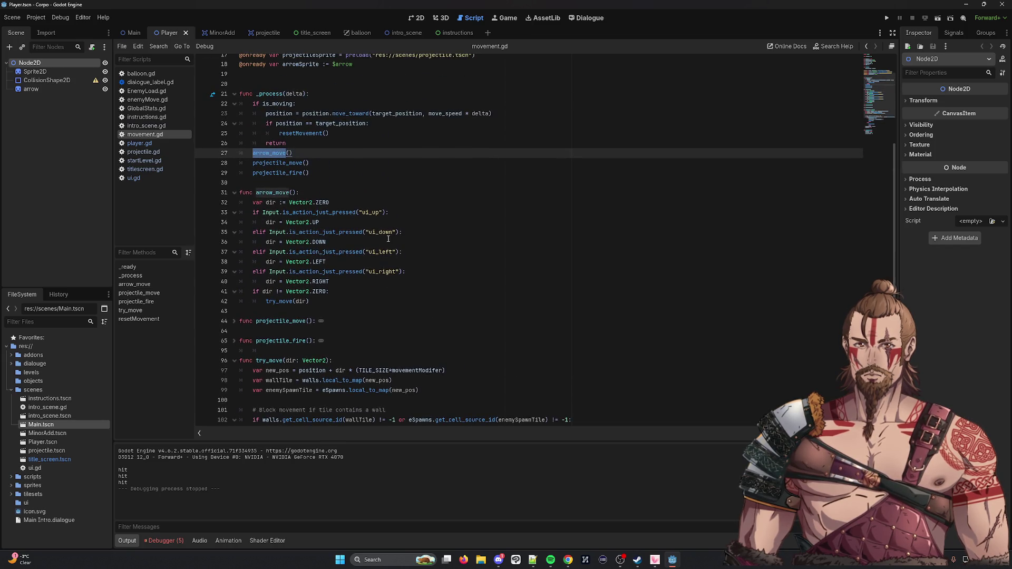
{"action": "mouse_move", "coordinate": [350, 234]}
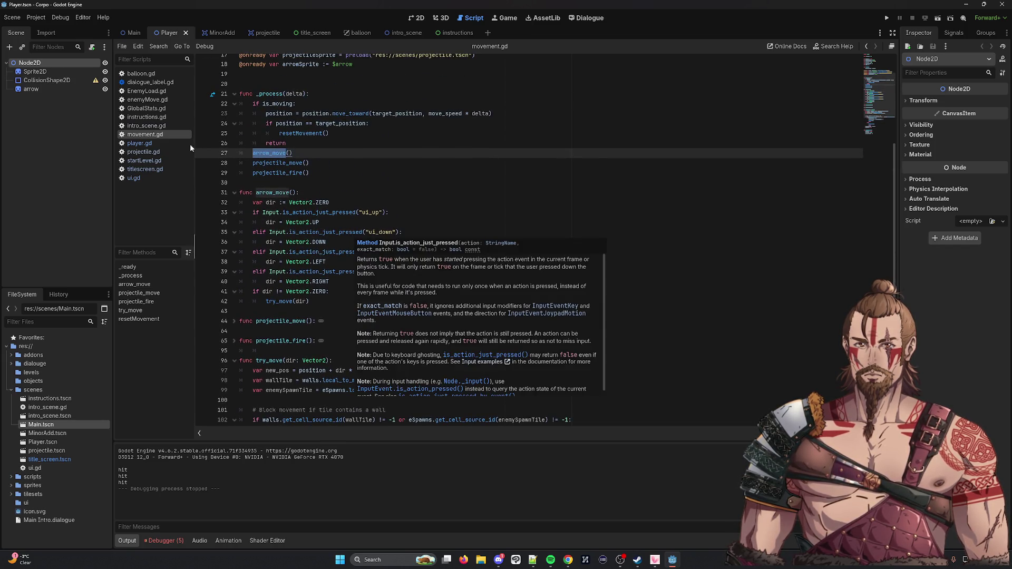
Step: Click through intro_scene, instructions, GlobalStats, EnemyLoad, dialogue_label and balloon scripts, ending on enemyMove.gd
{"action": "left_click", "coordinate": [163, 126]}
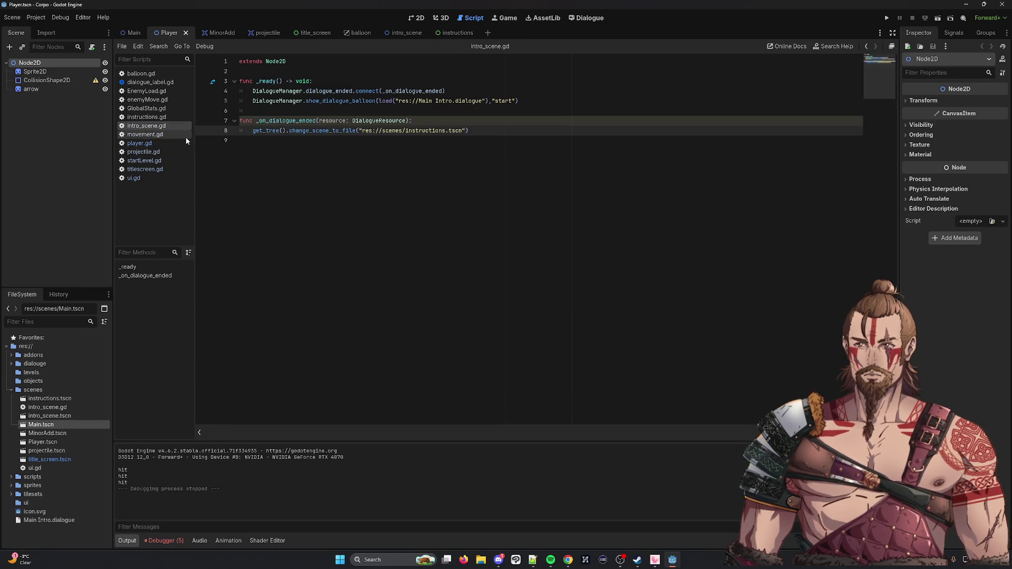
{"action": "left_click", "coordinate": [158, 117]}
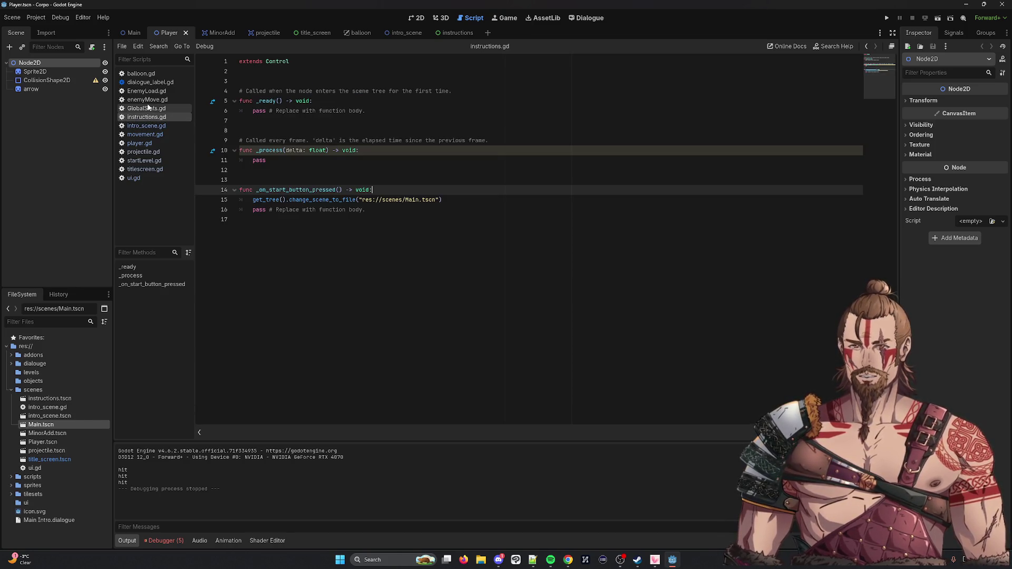
{"action": "left_click", "coordinate": [143, 108]}
{"action": "left_click", "coordinate": [143, 91]}
{"action": "left_click", "coordinate": [143, 82]}
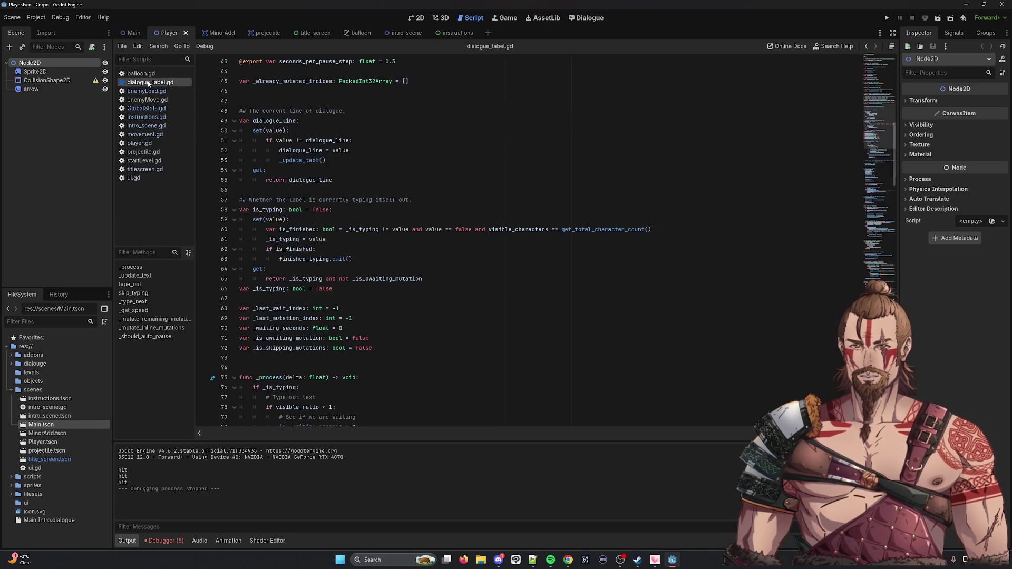
{"action": "left_click", "coordinate": [143, 73]}
{"action": "left_click", "coordinate": [144, 99]}
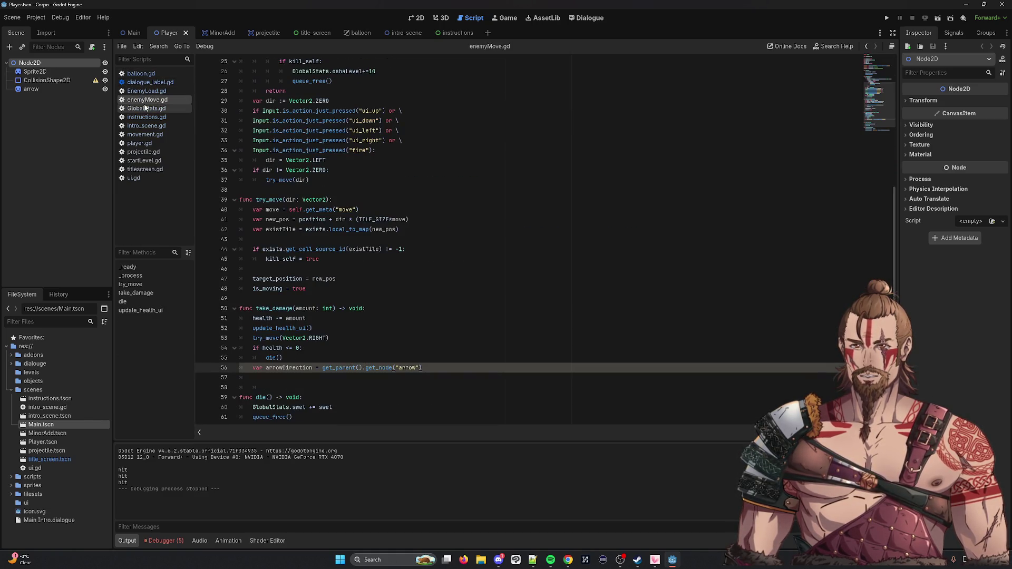
Step: Return from enemyMove.gd to movement.gd and unfold the projectile_move function
{"action": "scroll", "coordinate": [412, 174], "scroll_direction": "up", "scroll_amount": 4}
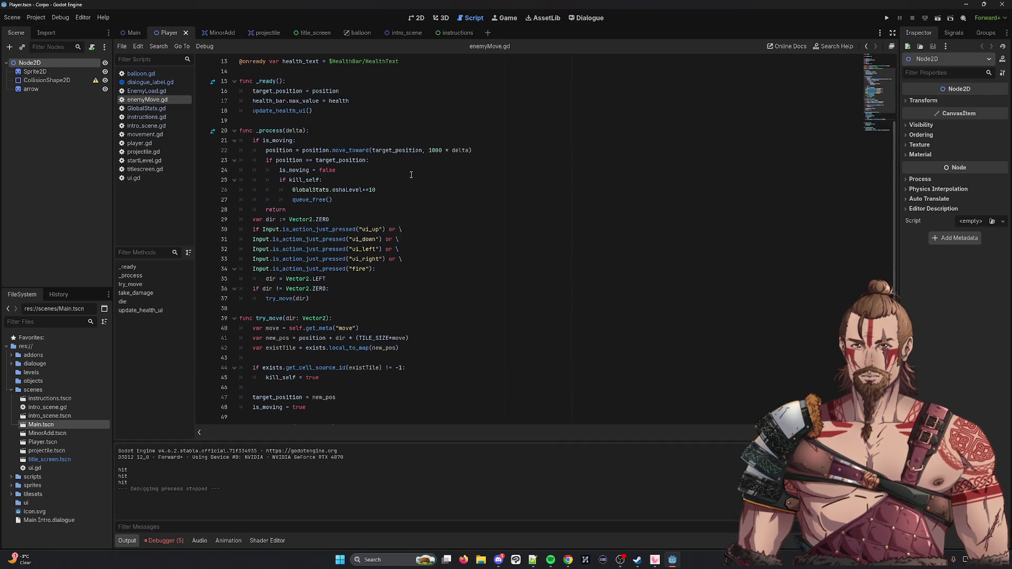
{"action": "scroll", "coordinate": [411, 174], "scroll_direction": "down", "scroll_amount": 6}
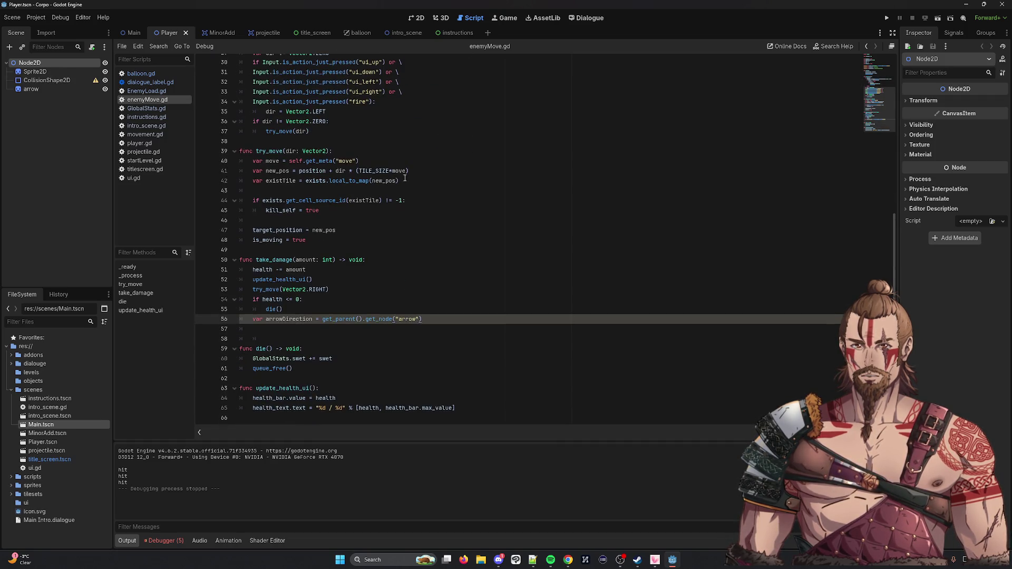
{"action": "left_click", "coordinate": [146, 126]}
{"action": "left_click", "coordinate": [139, 143]}
{"action": "left_click", "coordinate": [146, 136]}
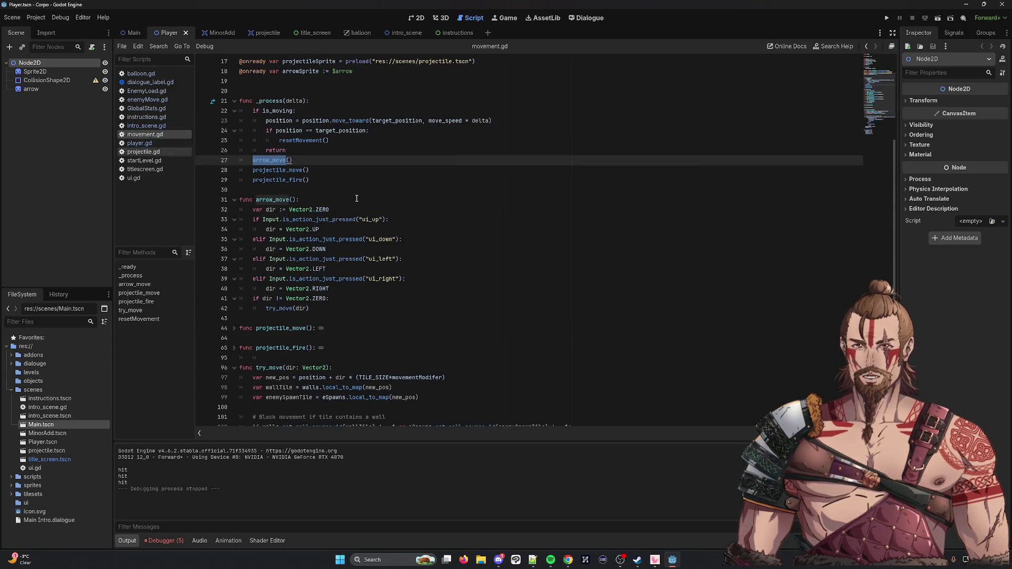
{"action": "scroll", "coordinate": [405, 219], "scroll_direction": "up", "scroll_amount": 3}
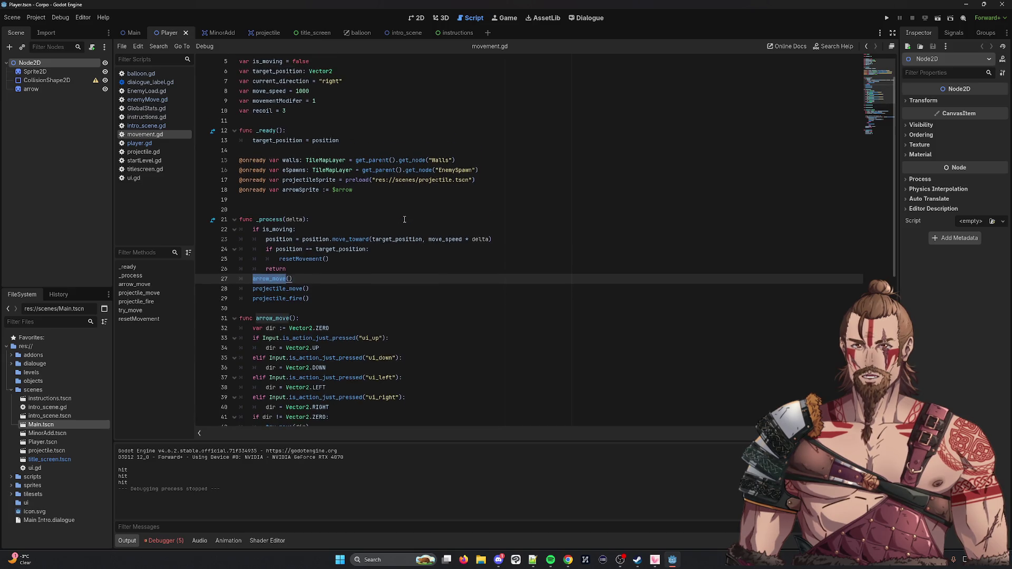
{"action": "scroll", "coordinate": [404, 219], "scroll_direction": "down", "scroll_amount": 6}
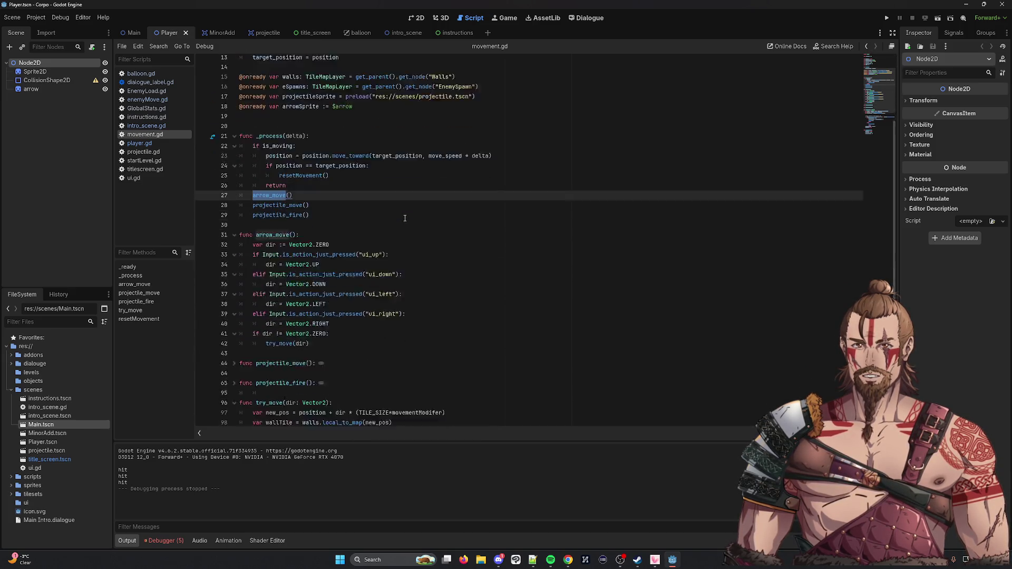
{"action": "left_click", "coordinate": [234, 327]}
{"action": "left_click", "coordinate": [234, 309]}
{"action": "scroll", "coordinate": [415, 296], "scroll_direction": "down", "scroll_amount": 3}
{"action": "scroll", "coordinate": [416, 297], "scroll_direction": "down", "scroll_amount": 5}
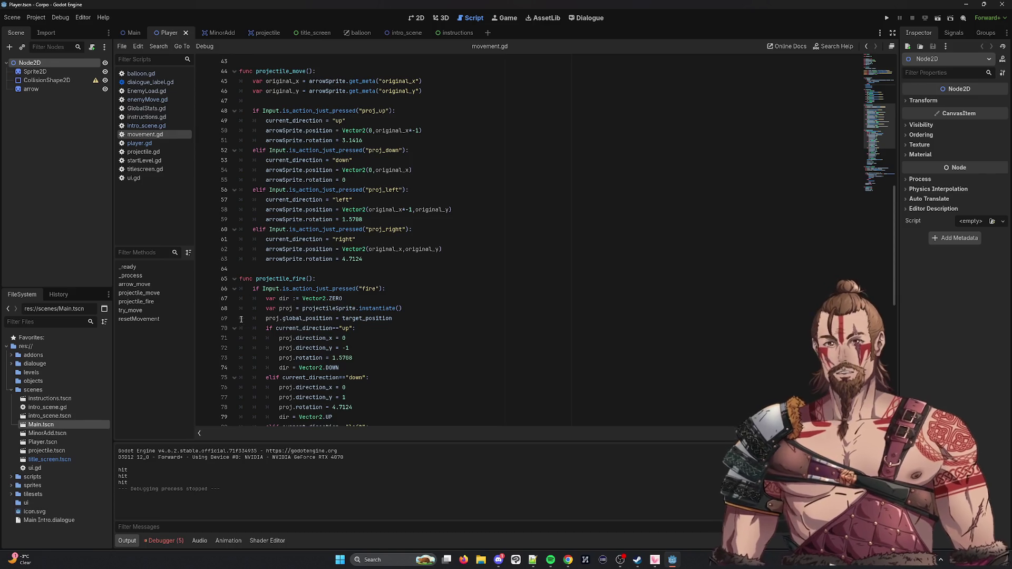
{"action": "double_click", "coordinate": [276, 249]}
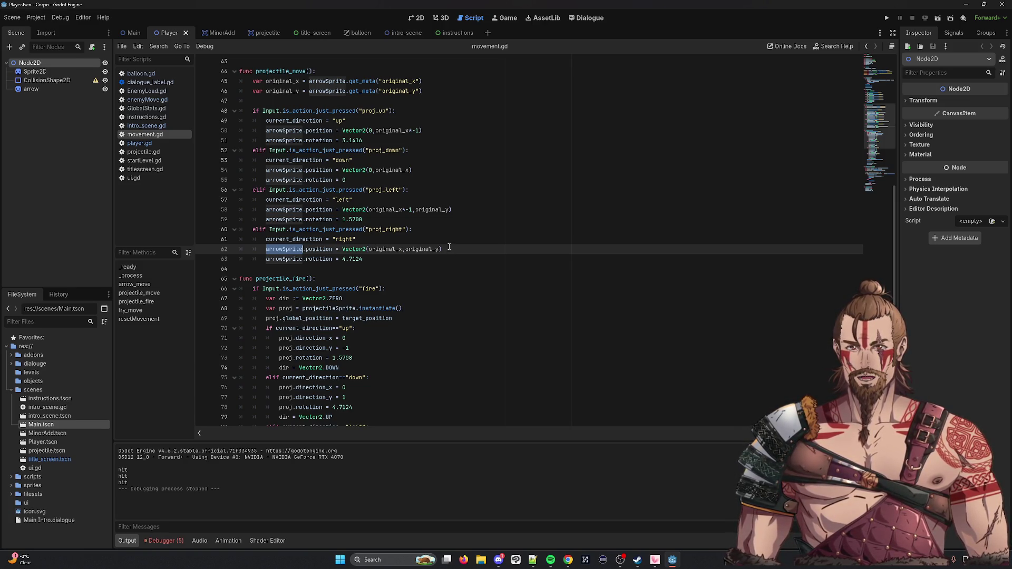
{"action": "scroll", "coordinate": [439, 240], "scroll_direction": "down", "scroll_amount": 4}
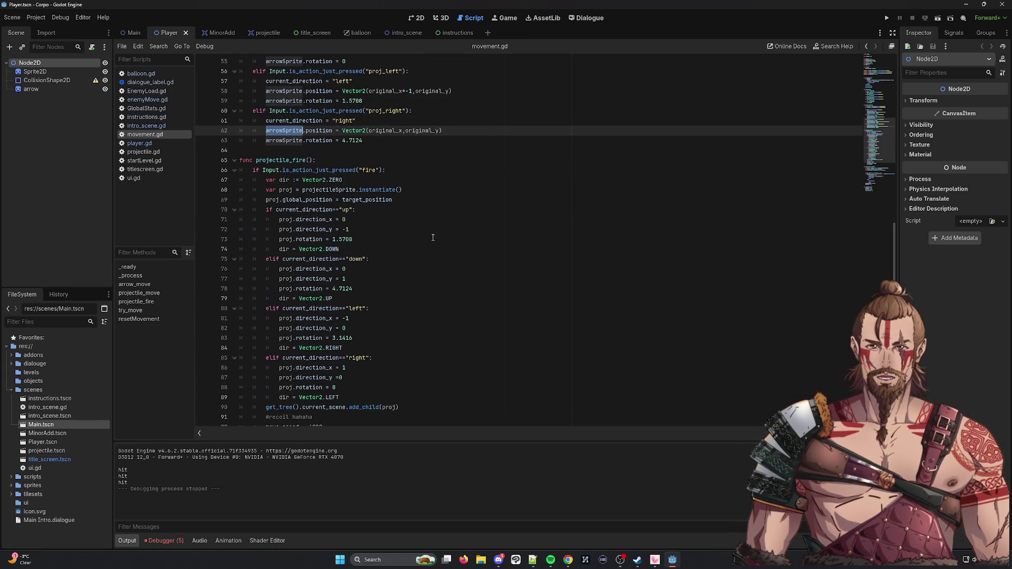
{"action": "double_click", "coordinate": [306, 209]}
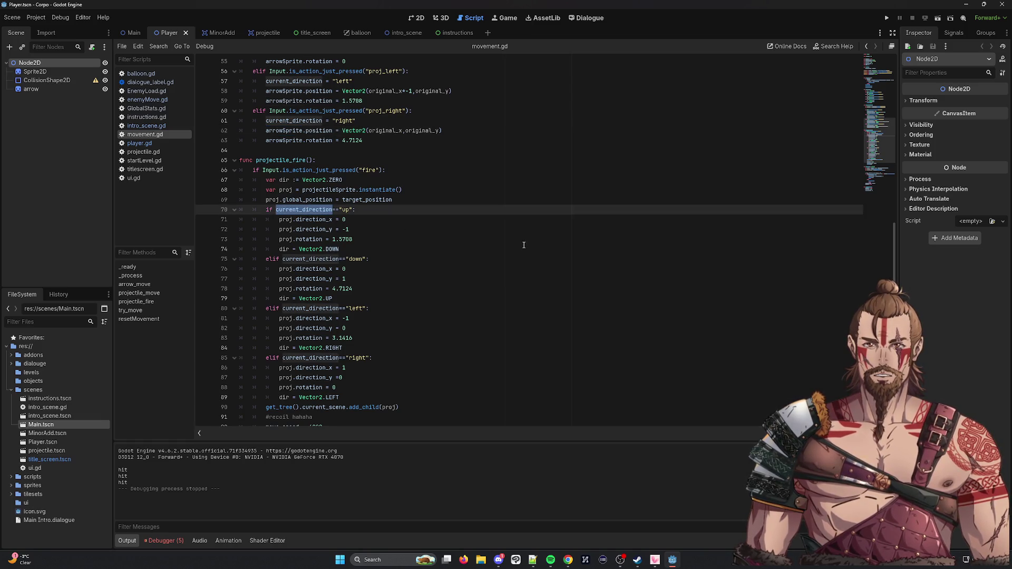
{"action": "scroll", "coordinate": [524, 245], "scroll_direction": "up", "scroll_amount": 18}
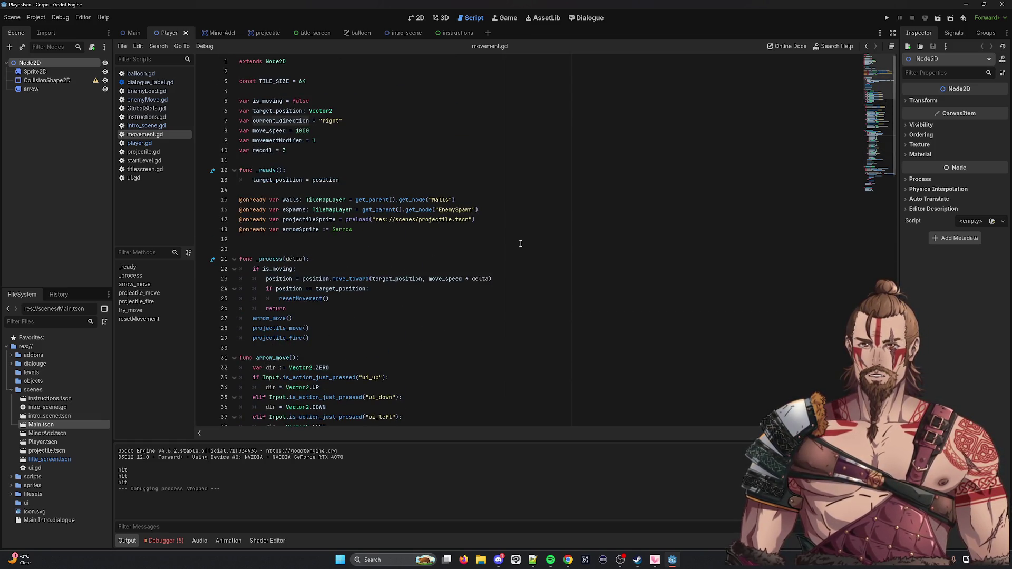
Step: Inspect current_direction on line 7 and the _ready documentation, then switch to the instructions scene
{"action": "scroll", "coordinate": [520, 243], "scroll_direction": "down", "scroll_amount": 18}
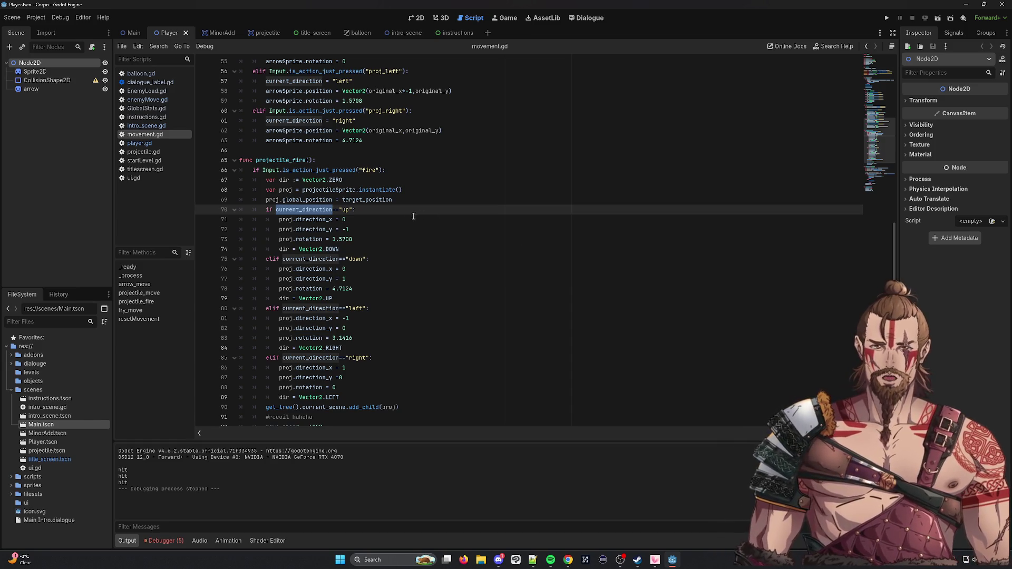
{"action": "scroll", "coordinate": [418, 216], "scroll_direction": "up", "scroll_amount": 18}
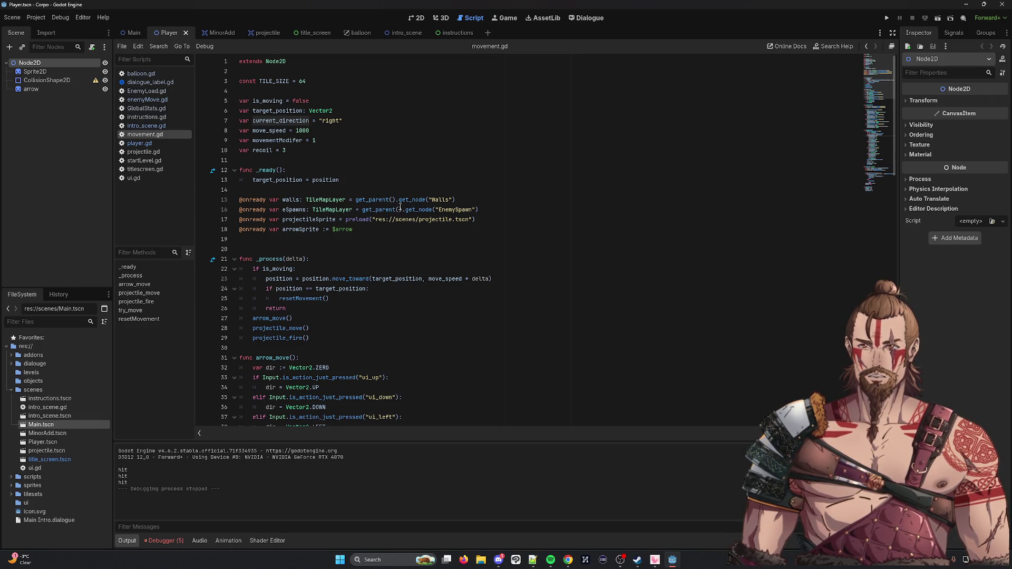
{"action": "double_click", "coordinate": [271, 122]}
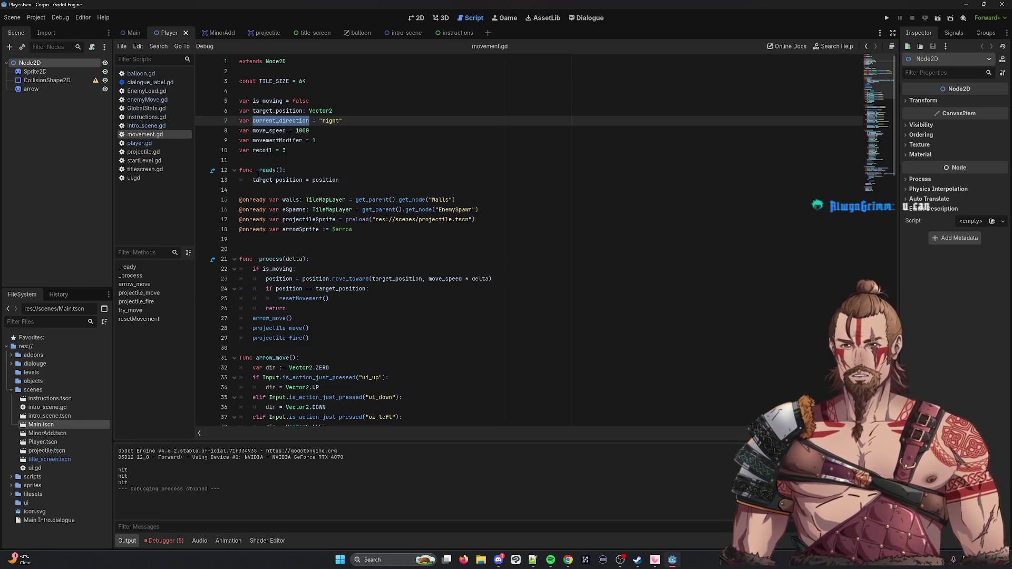
{"action": "mouse_move", "coordinate": [259, 176]}
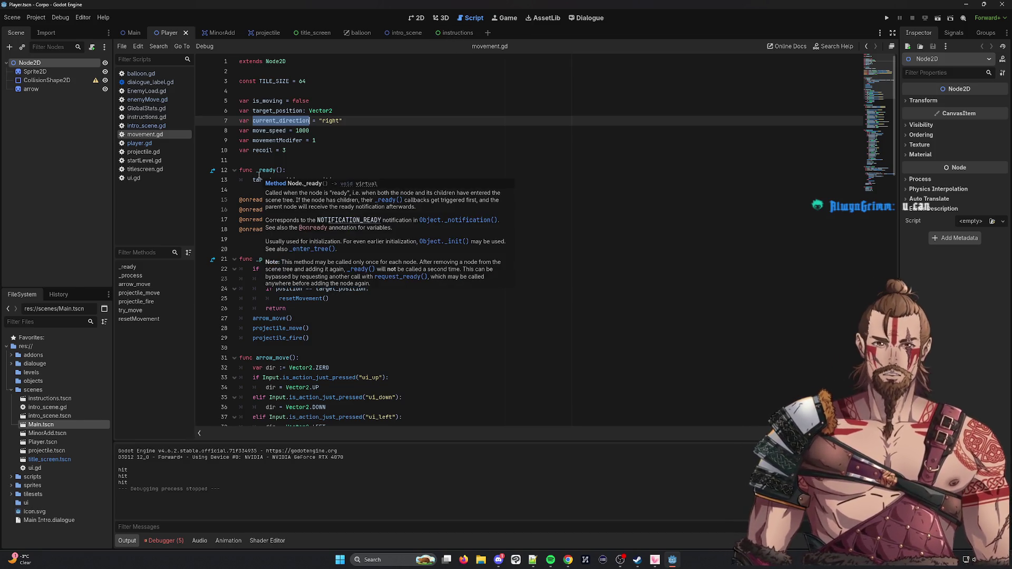
{"action": "left_click", "coordinate": [441, 130]}
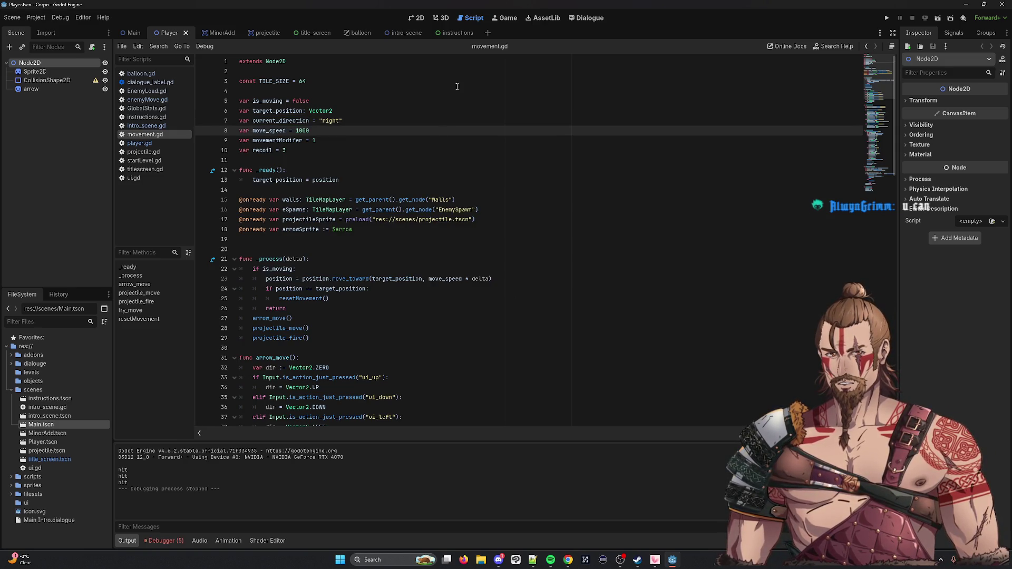
{"action": "left_click", "coordinate": [456, 35]}
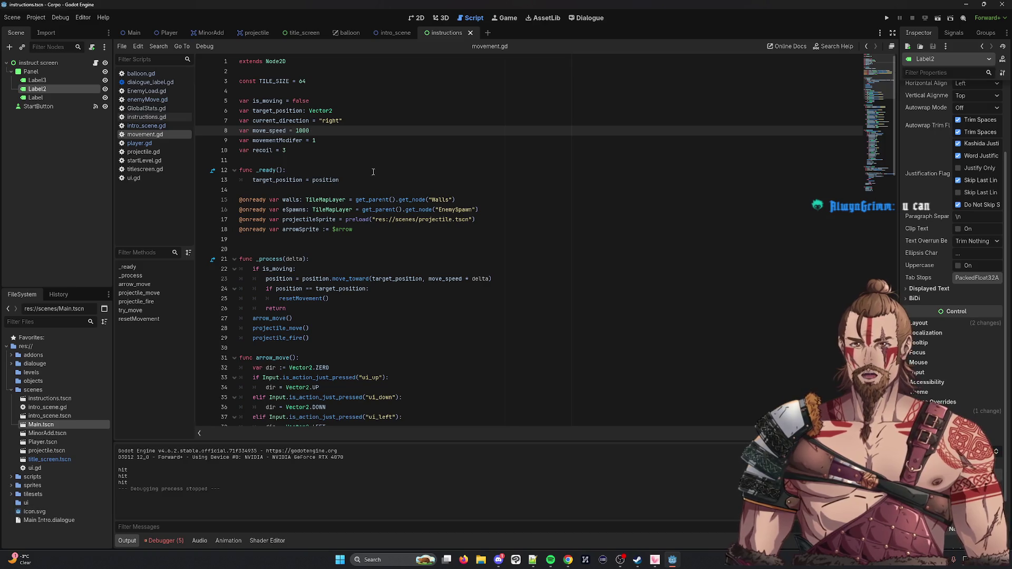
Step: Look through intro_scene.gd, EnemyLoad.gd and enemyMove.gd, then switch to the Main scene
{"action": "scroll", "coordinate": [388, 170], "scroll_direction": "down", "scroll_amount": 8}
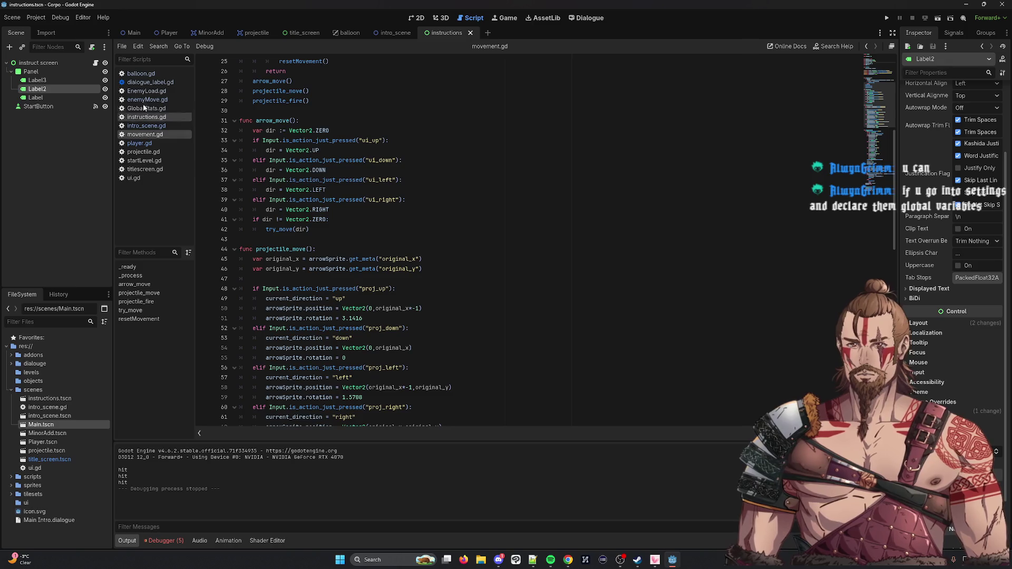
{"action": "left_click", "coordinate": [146, 126]}
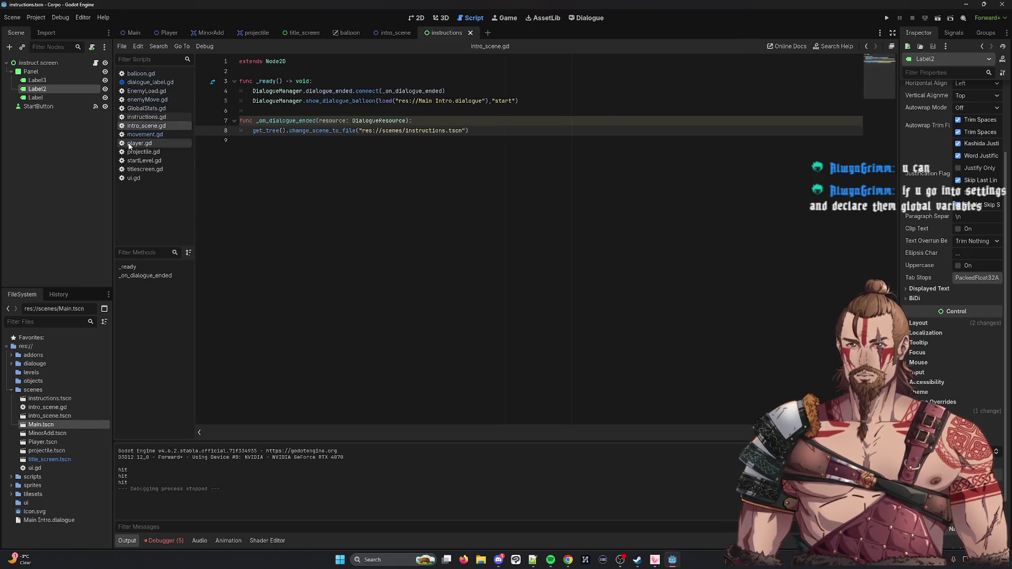
{"action": "left_click", "coordinate": [144, 93]}
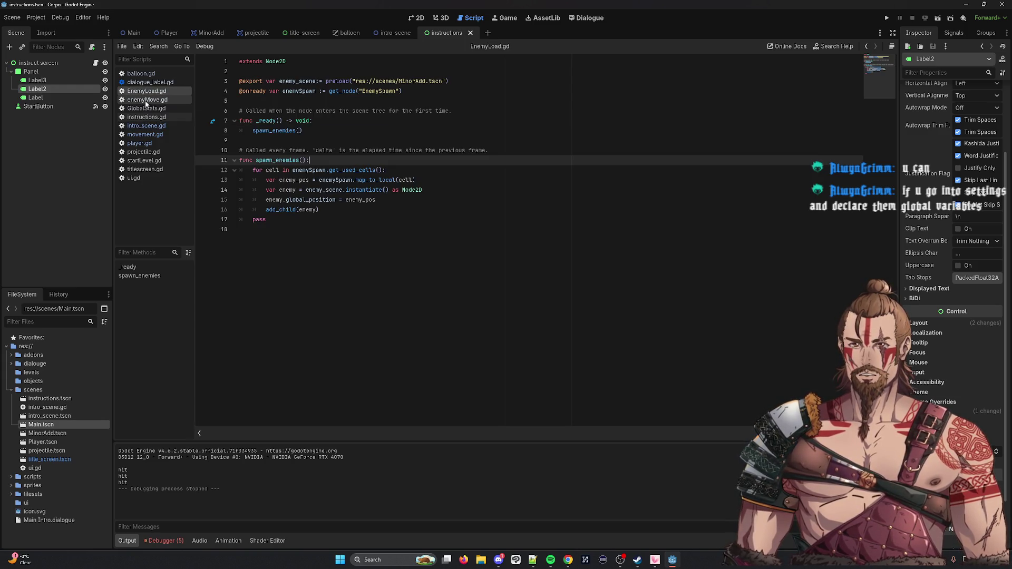
{"action": "left_click", "coordinate": [147, 99]}
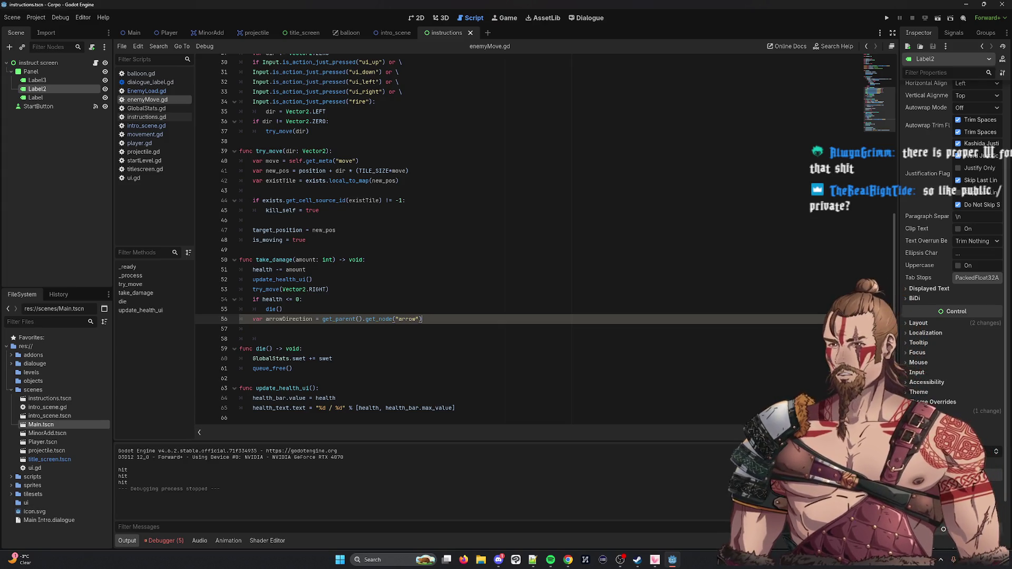
{"action": "type", "text": "var arrowDirection = get_parent().get_node(\"arrow\")"}
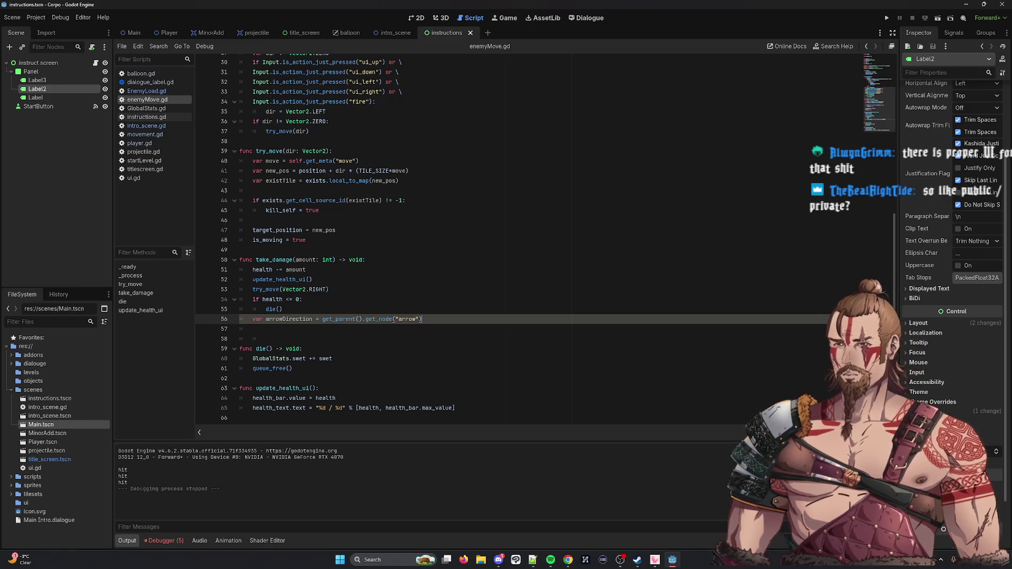
{"action": "key", "text": "alt+Tab"}
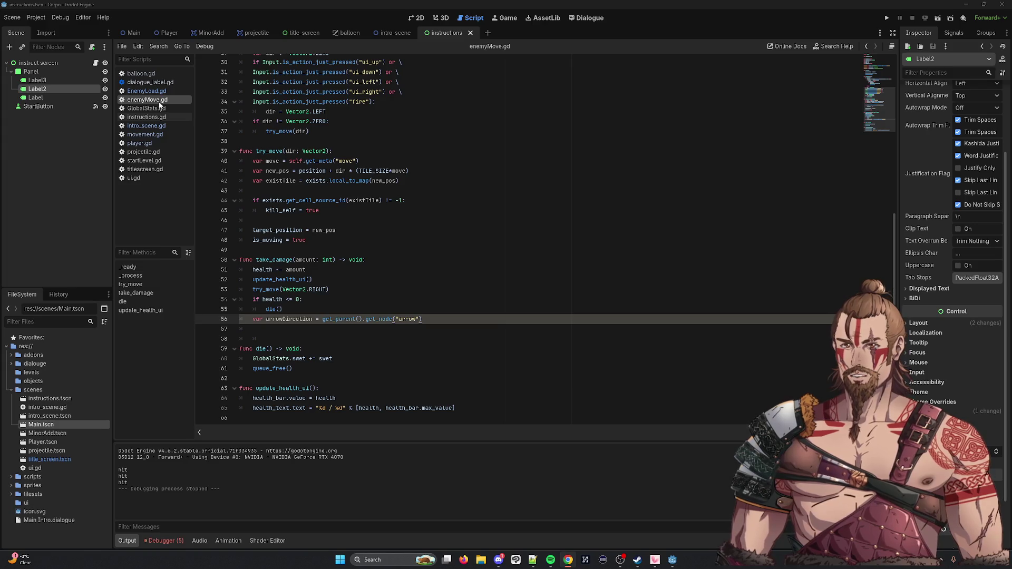
{"action": "left_click", "coordinate": [132, 33]}
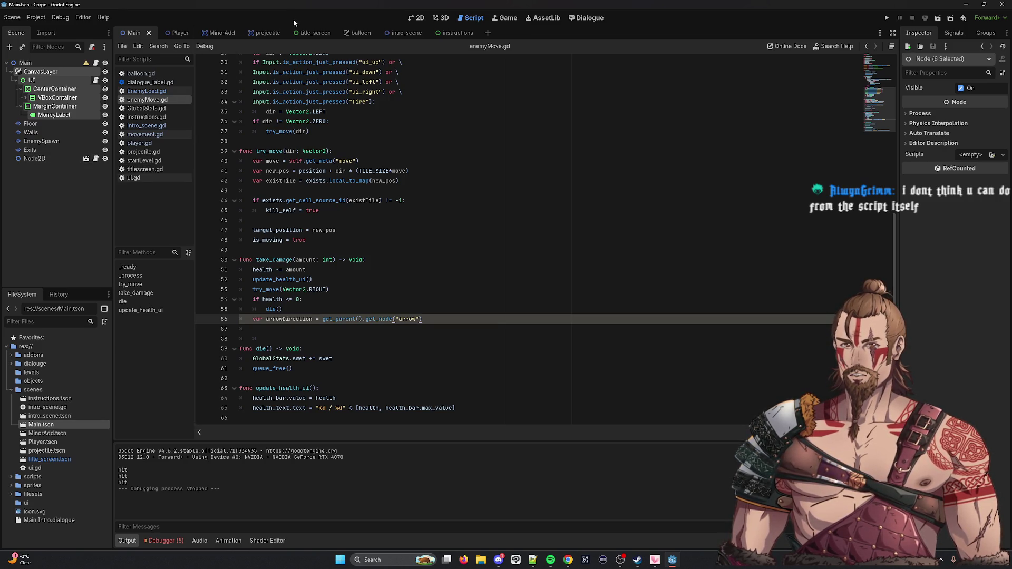
Step: Point enemyMove.gd's get_node call at Node2D instead of the arrow path and save
{"action": "left_click", "coordinate": [145, 143]}
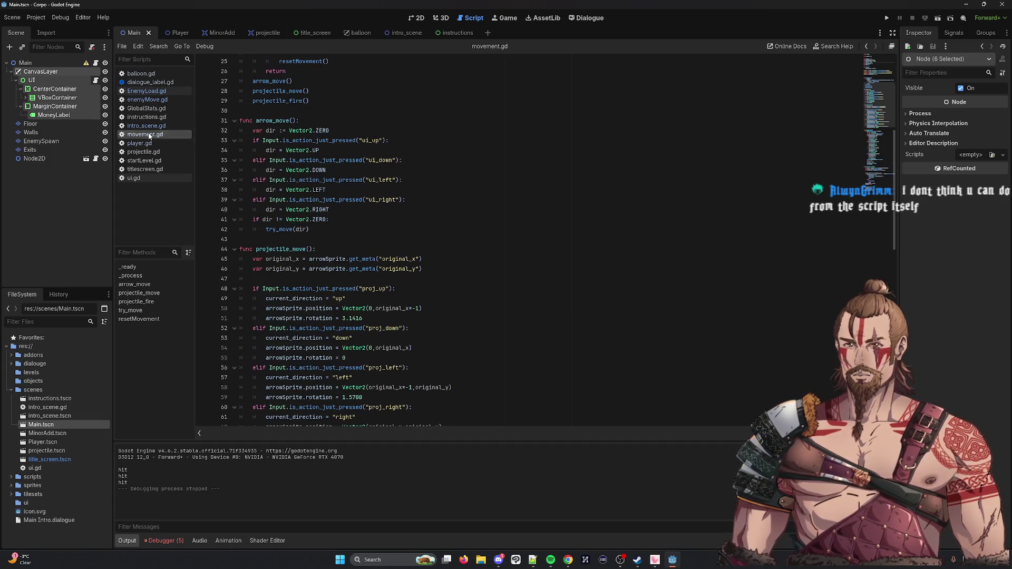
{"action": "left_click", "coordinate": [157, 92]}
{"action": "left_click", "coordinate": [156, 96]}
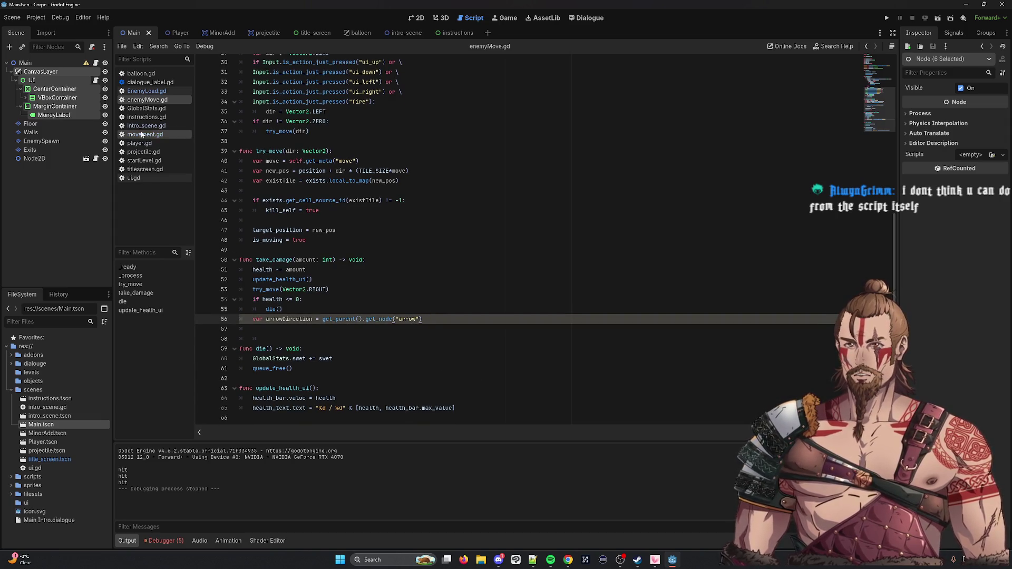
{"action": "mouse_move", "coordinate": [143, 134]}
{"action": "left_mouse_down"}
{"action": "mouse_move", "coordinate": [419, 298]}
{"action": "mouse_move", "coordinate": [303, 219]}
{"action": "left_mouse_up"}
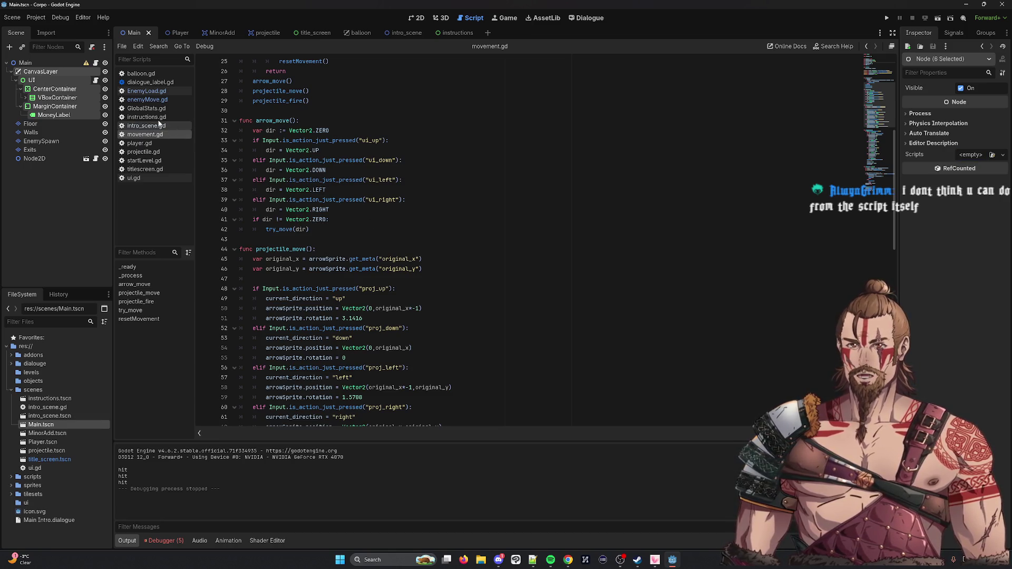
{"action": "left_click", "coordinate": [148, 100]}
{"action": "key", "text": "BackSpace"}
{"action": "key", "text": "BackSpace"}
{"action": "key", "text": "BackSpace"}
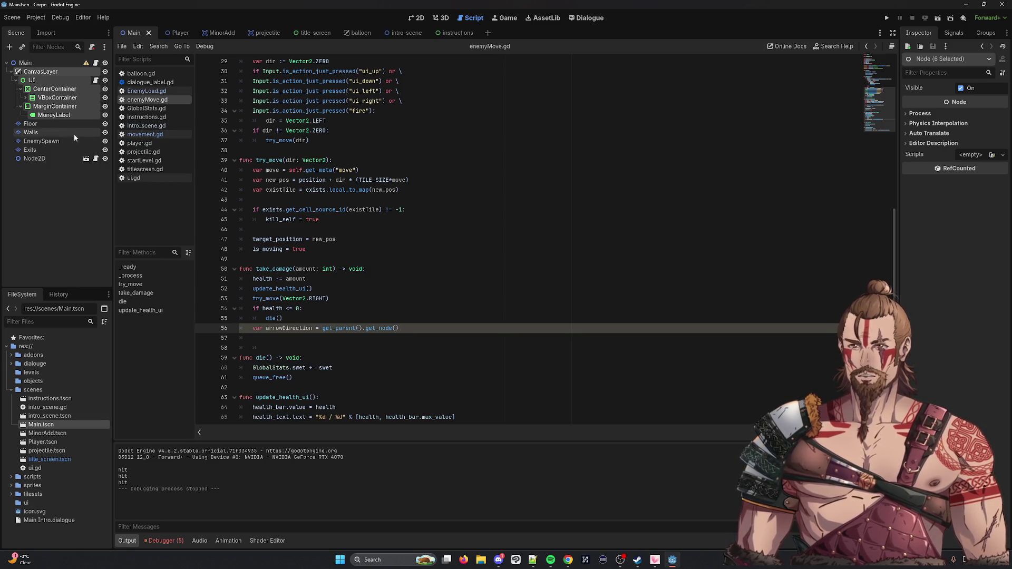
{"action": "mouse_move", "coordinate": [34, 158]}
{"action": "left_mouse_down"}
{"action": "mouse_move", "coordinate": [378, 245]}
{"action": "mouse_move", "coordinate": [390, 329]}
{"action": "left_mouse_up"}
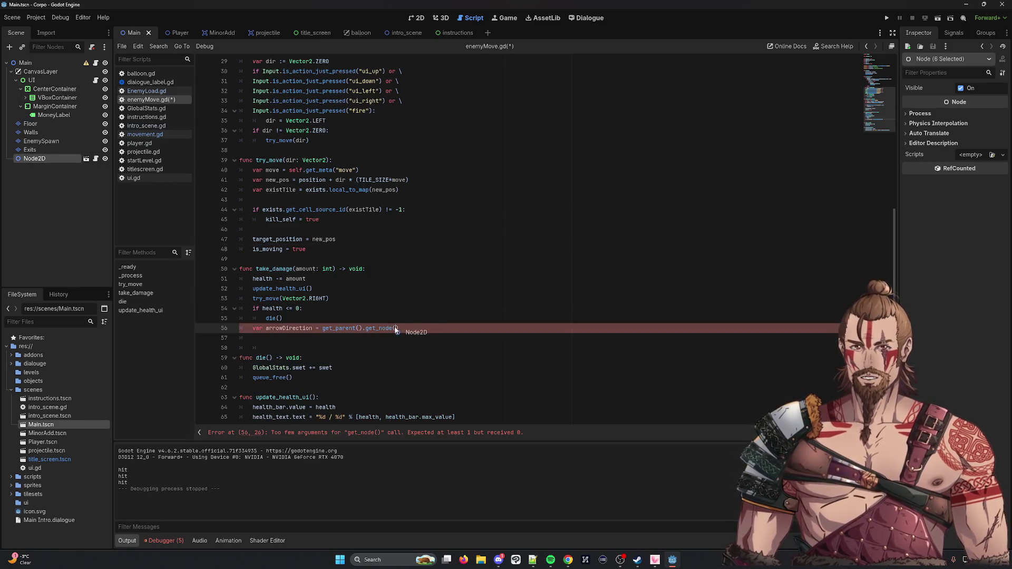
{"action": "key", "text": "ctrl+s"}
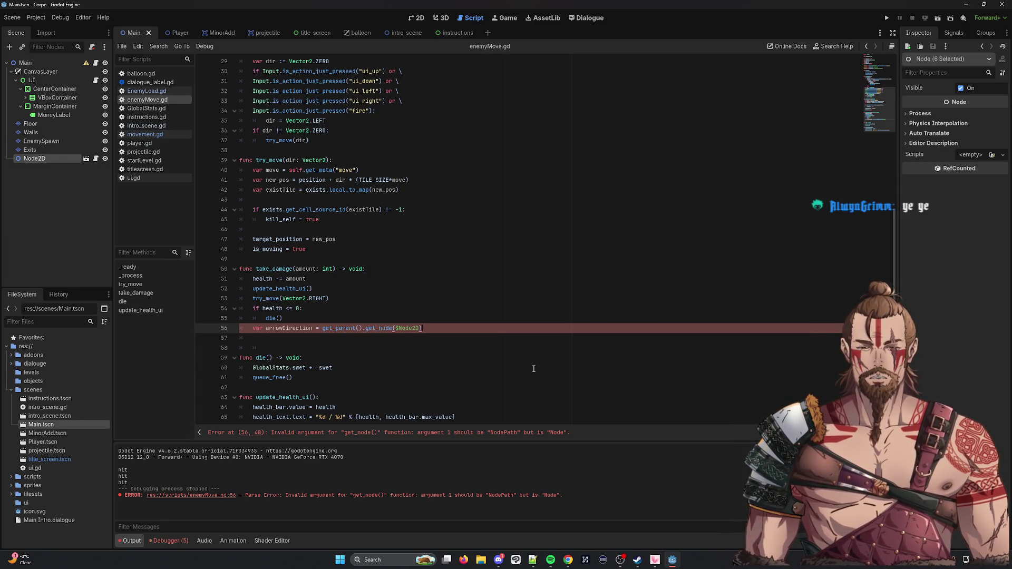
Step: Add print(arrowDirection) on line 57 of take_damage and save enemyMove.gd
{"action": "key", "text": "Return"}
{"action": "type", "text": "conso"}
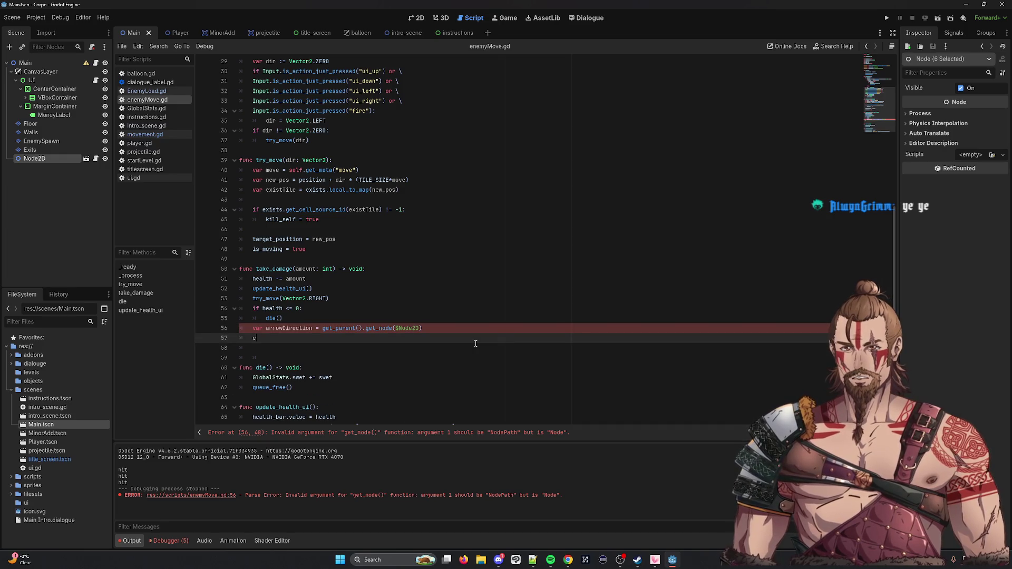
{"action": "key", "text": "BackSpace"}
{"action": "key", "text": "BackSpace"}
{"action": "key", "text": "BackSpace"}
{"action": "type", "text": "print(add"}
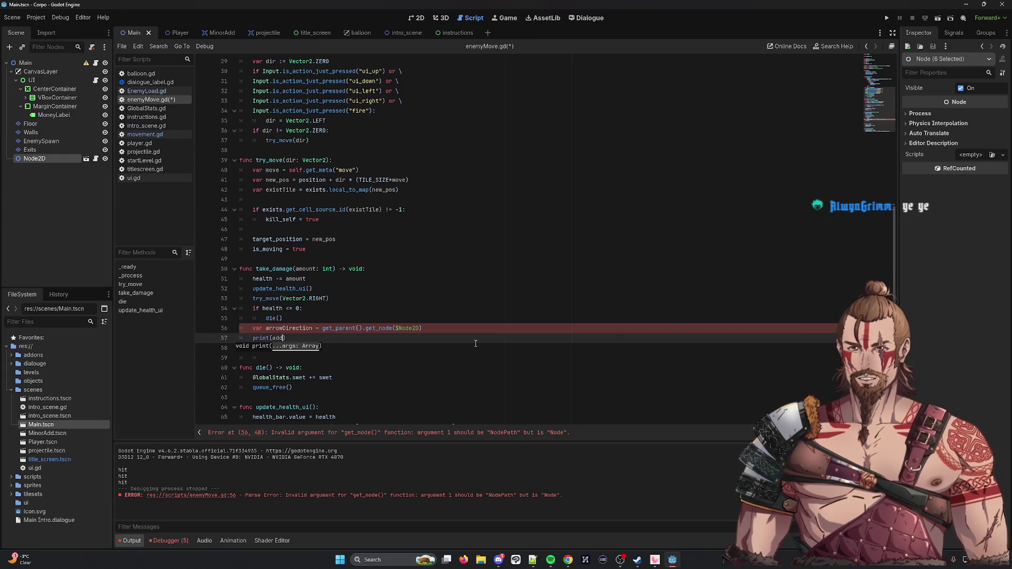
{"action": "key", "text": "Escape"}
{"action": "type", "text": "arrow"}
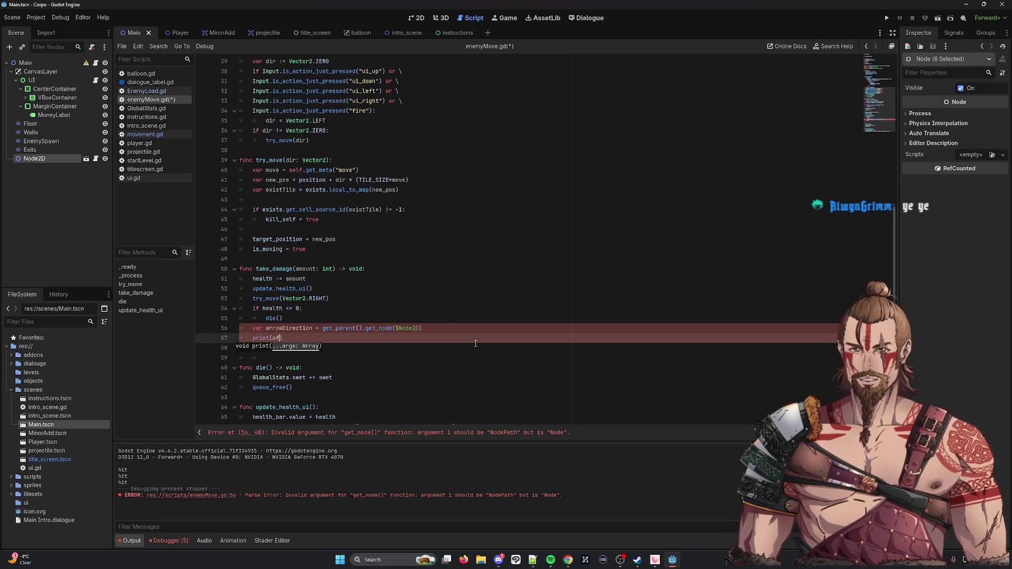
{"action": "key", "text": "ctrl+s"}
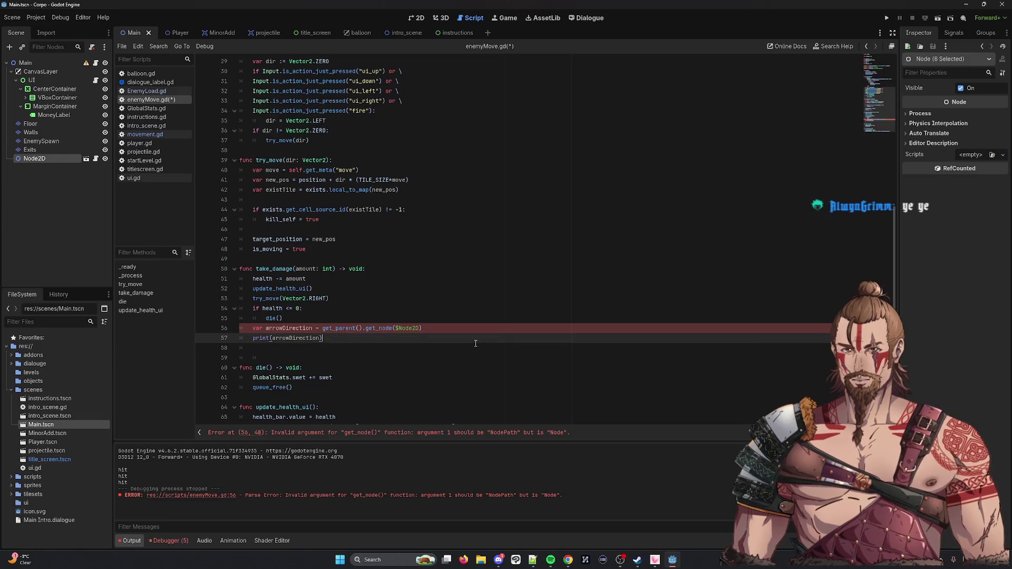
Step: Run the Main scene, then delete debug lines 56–57 from take_damage and save
{"action": "left_click", "coordinate": [949, 18]}
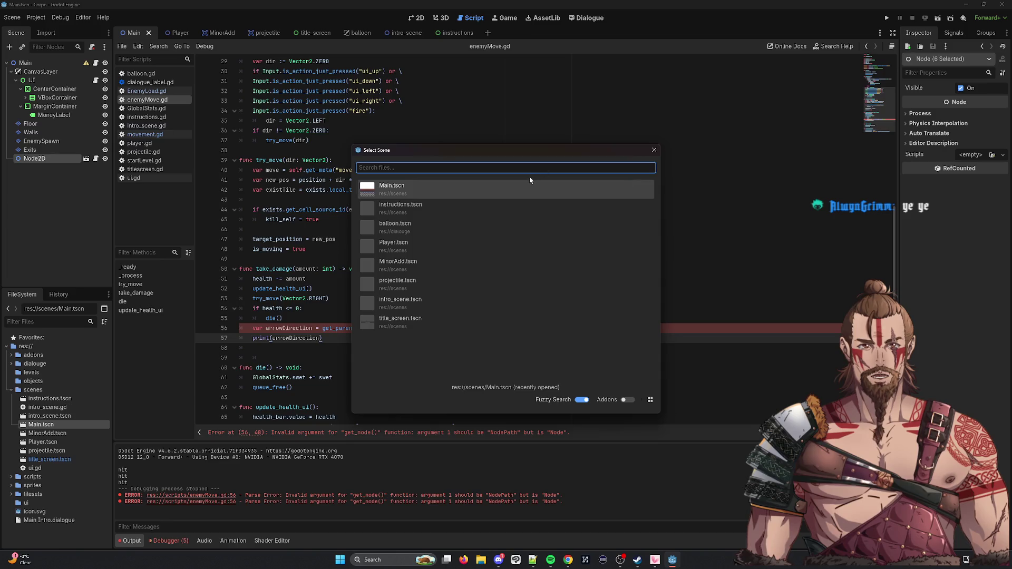
{"action": "double_click", "coordinate": [532, 183]}
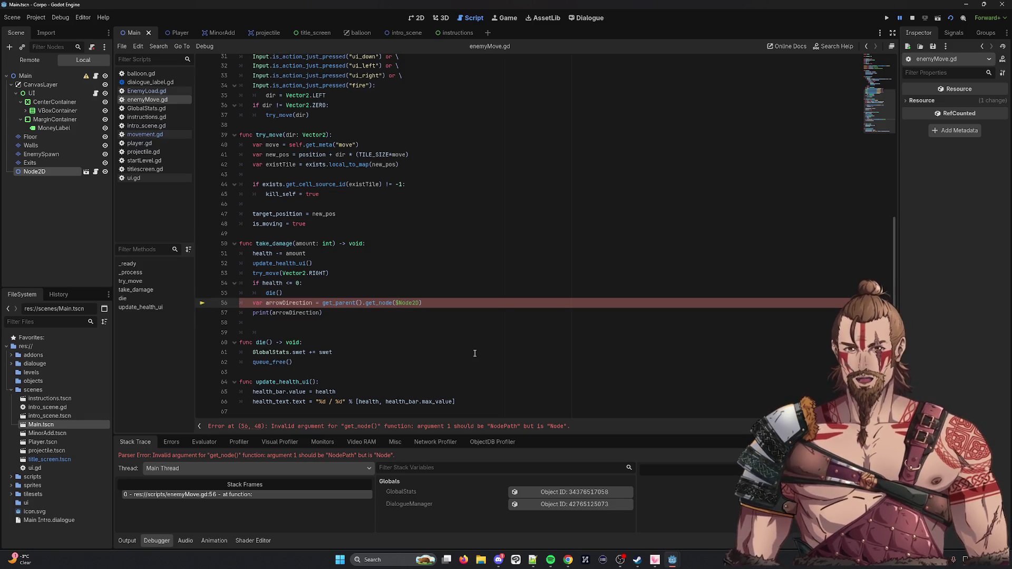
{"action": "key", "text": "ctrl+BackSpace"}
{"action": "type", "text": "add"}
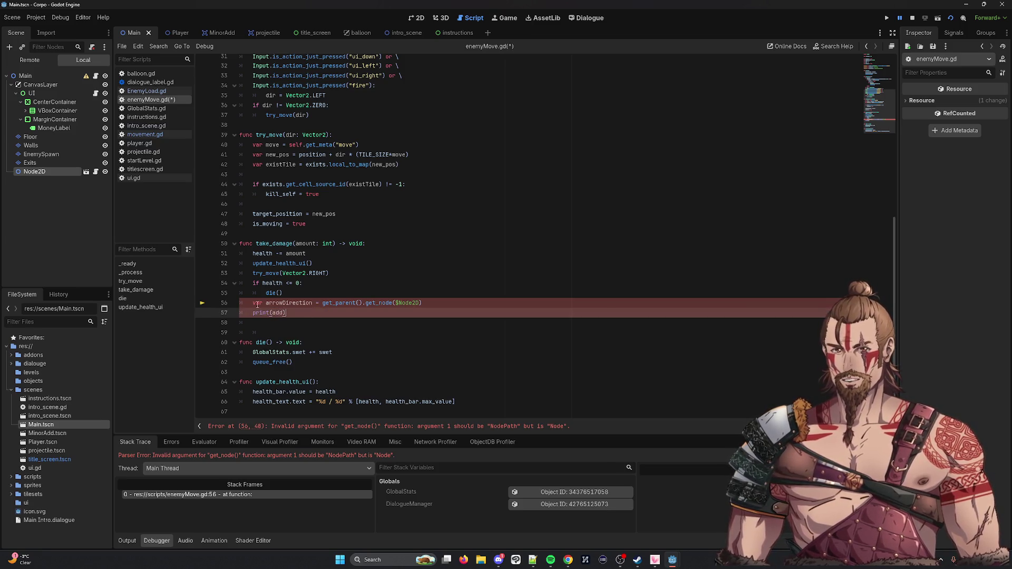
{"action": "left_click_drag", "start_coordinate": [287, 313], "coordinate": [228, 303]}
{"action": "key", "text": "BackSpace"}
{"action": "key", "text": "BackSpace"}
{"action": "key", "text": "ctrl+s"}
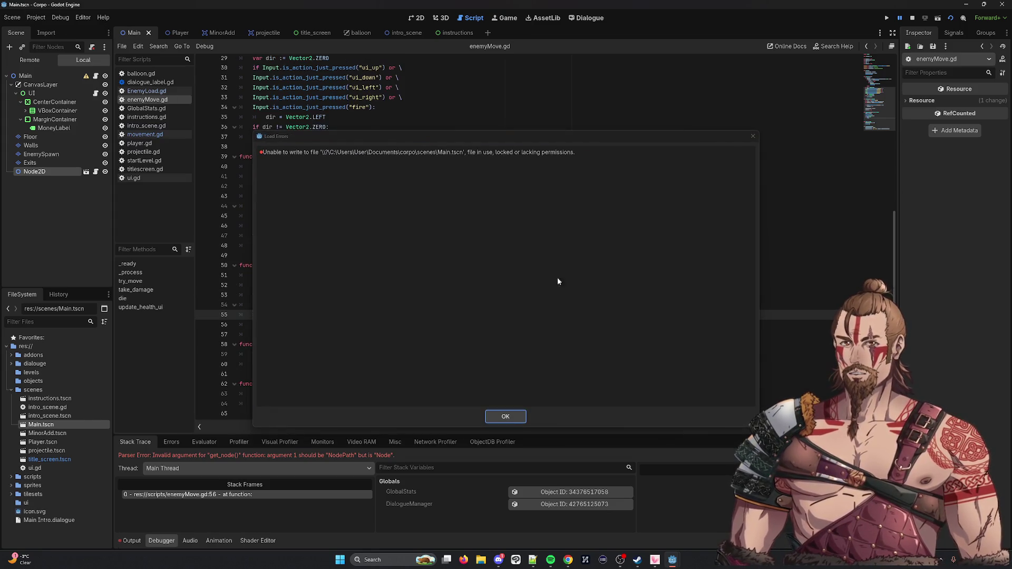
Step: Dismiss the Main.tscn write error, re-delete the debug lines, save, and close the repeated error
{"action": "left_click", "coordinate": [508, 416]}
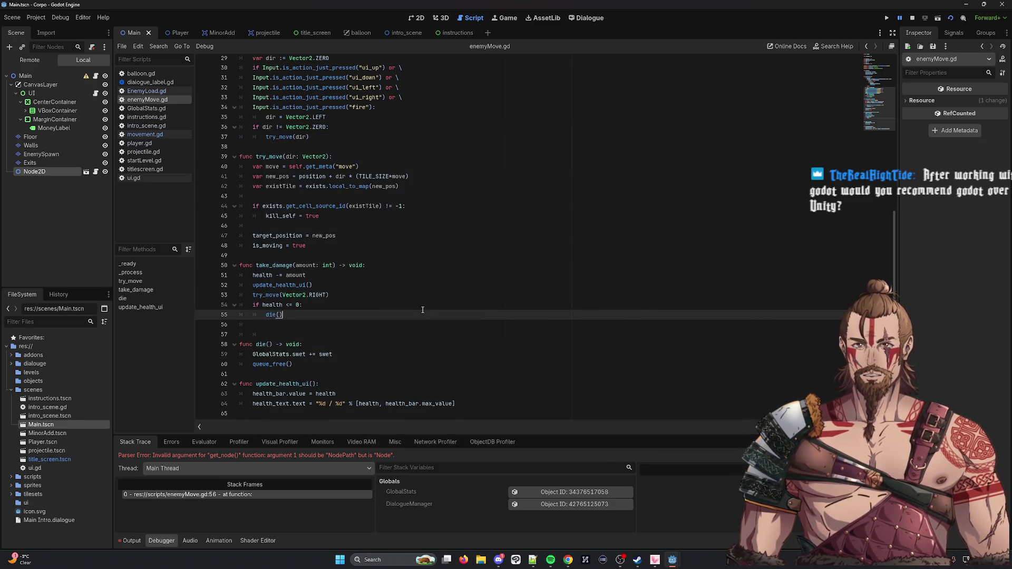
{"action": "key", "text": "ctrl+z"}
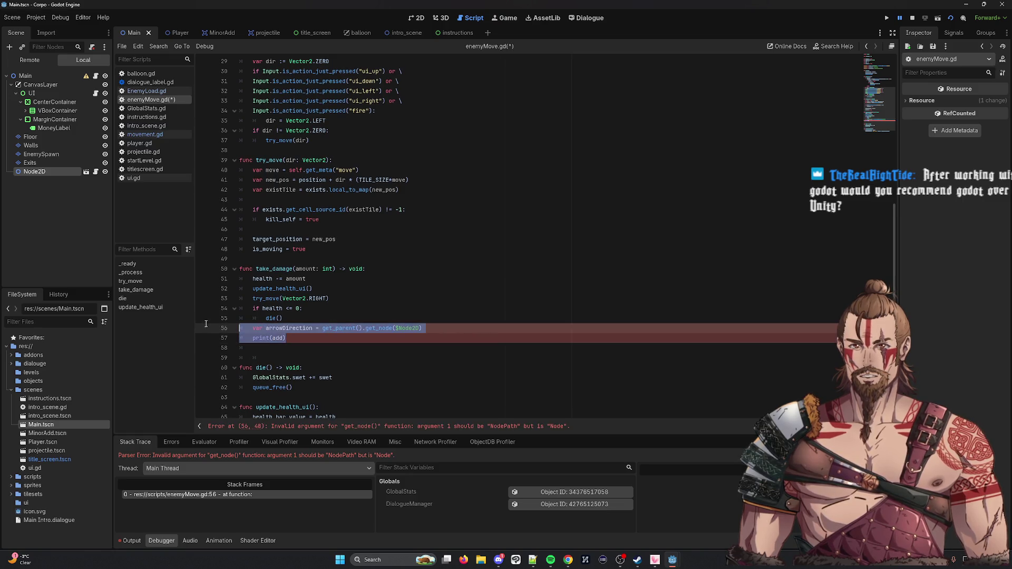
{"action": "key", "text": "BackSpace"}
{"action": "key", "text": "BackSpace"}
{"action": "key", "text": "ctrl+s"}
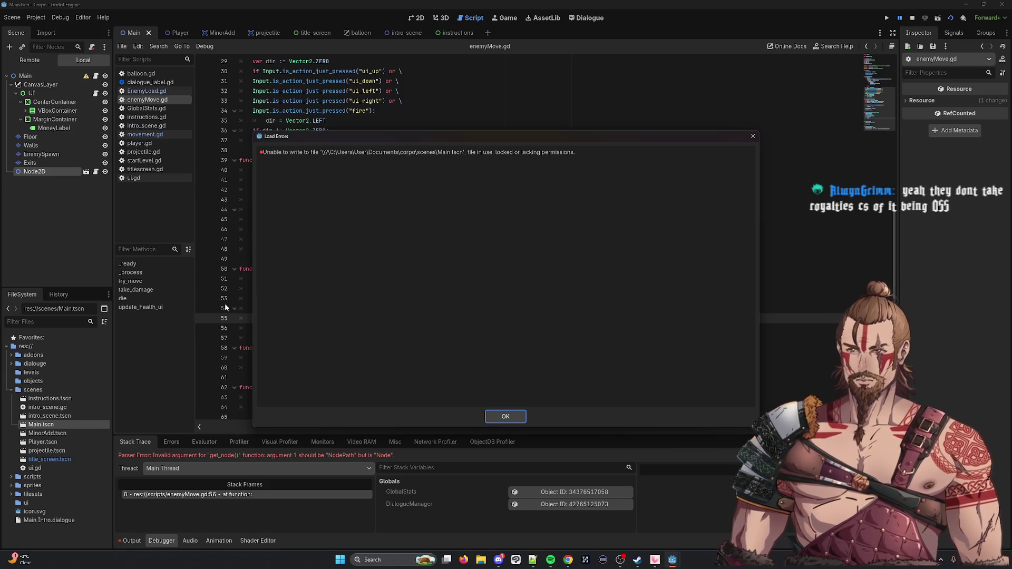
{"action": "left_click", "coordinate": [752, 136]}
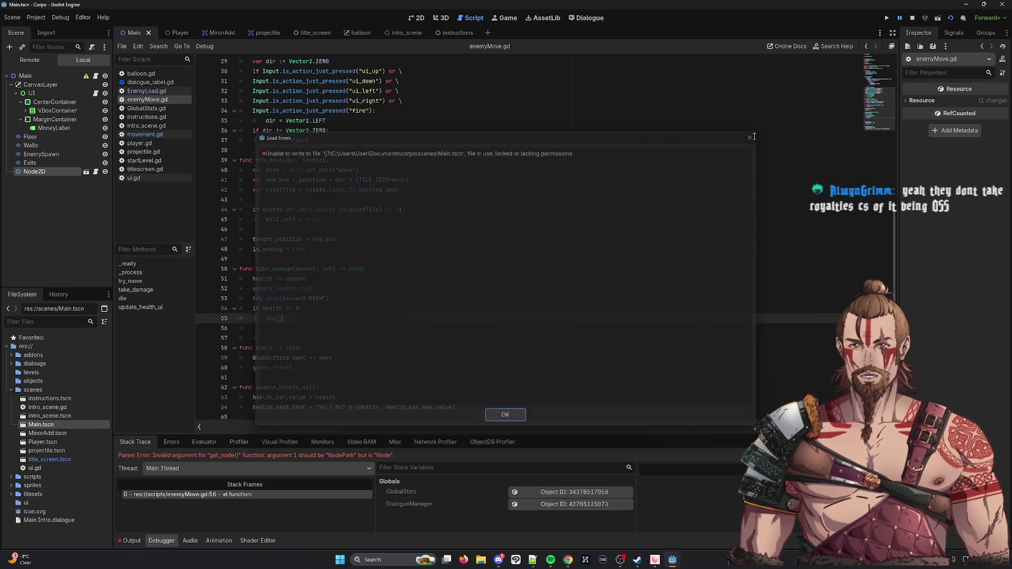
{"action": "left_click", "coordinate": [390, 198]}
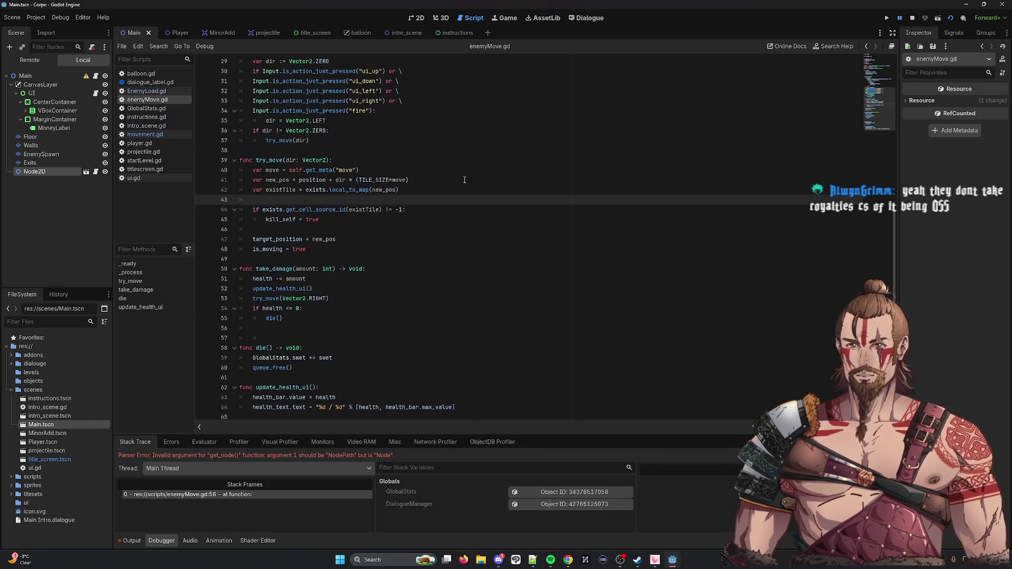
Step: Stop the running game from the top-right toolbar
{"action": "left_click", "coordinate": [420, 273]}
{"action": "left_click", "coordinate": [912, 18]}
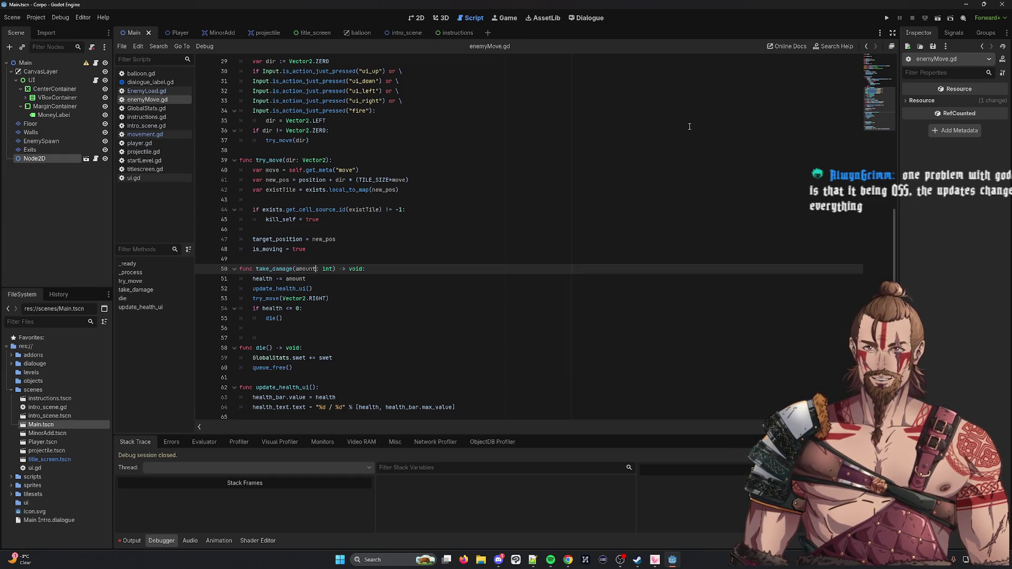
{"action": "left_click", "coordinate": [35, 17]}
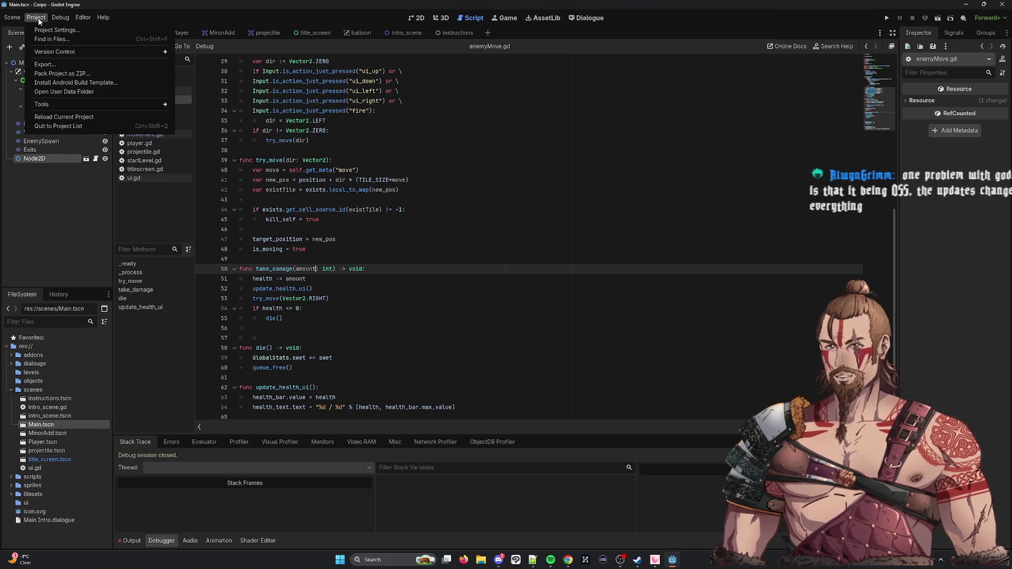
Step: Register res://scripts/movement.gd as the Movement autoload in Project Settings
{"action": "left_click", "coordinate": [45, 27]}
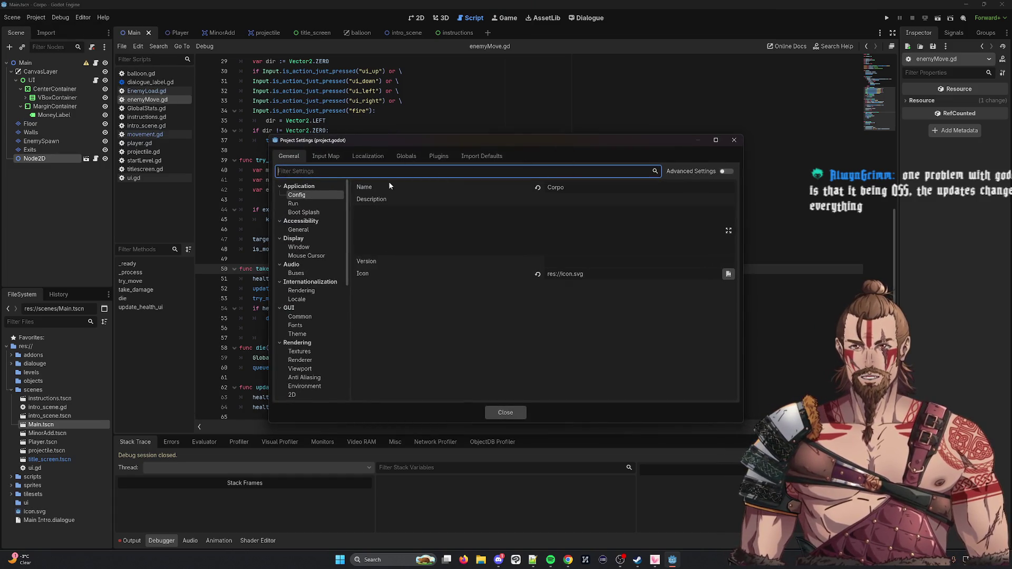
{"action": "left_click", "coordinate": [407, 156]}
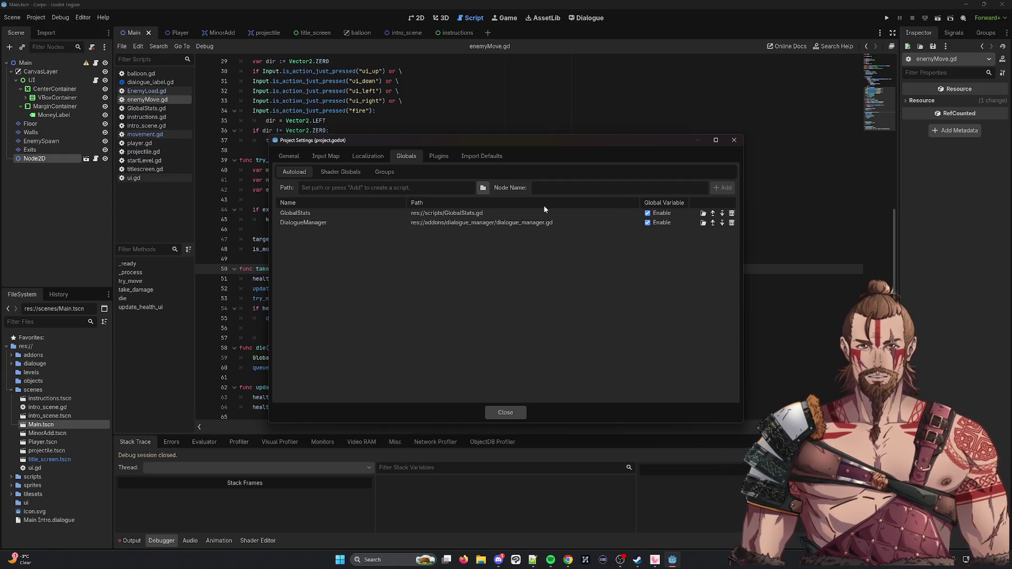
{"action": "left_click", "coordinate": [483, 188]}
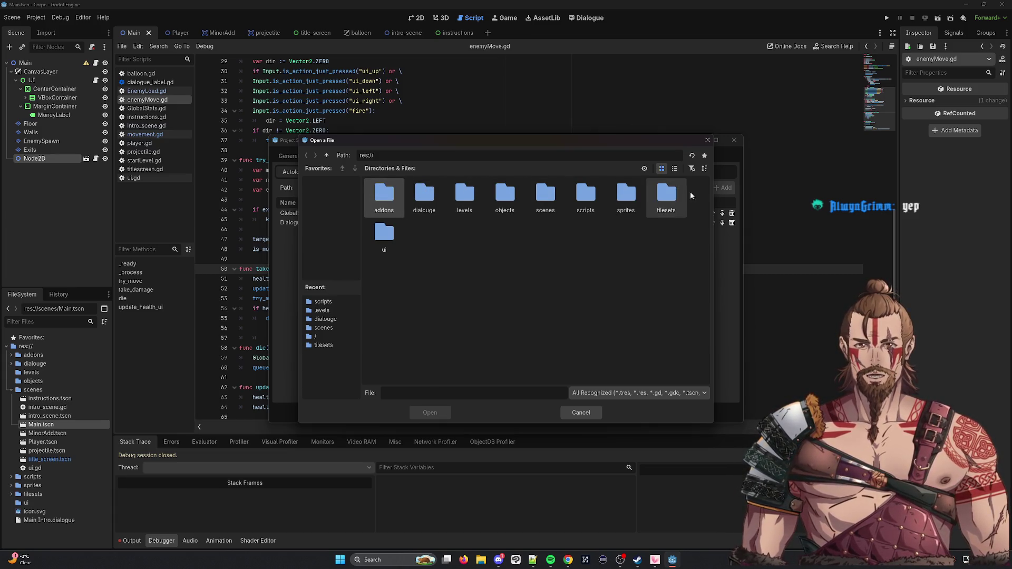
{"action": "double_click", "coordinate": [585, 196]}
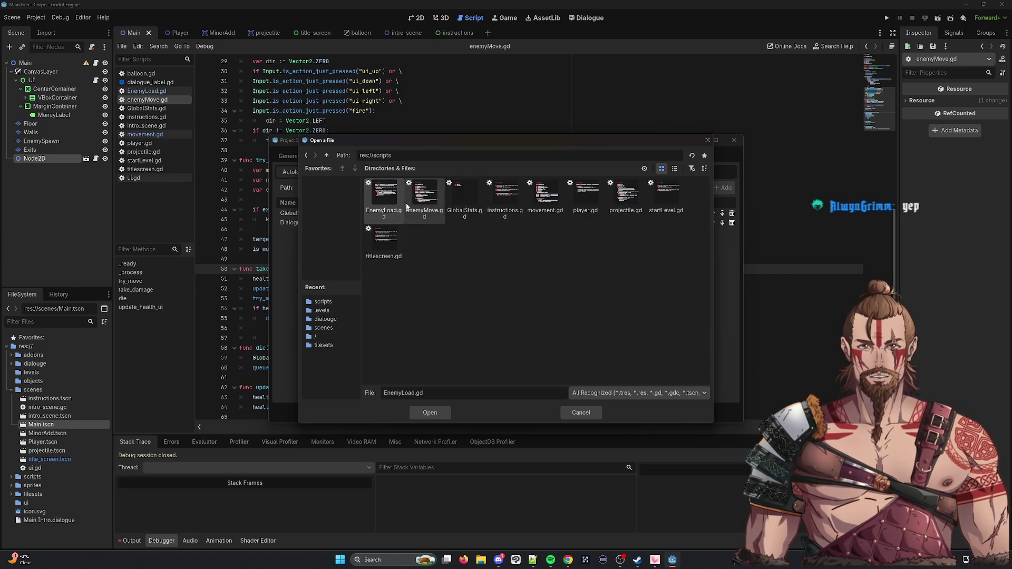
{"action": "double_click", "coordinate": [536, 211]}
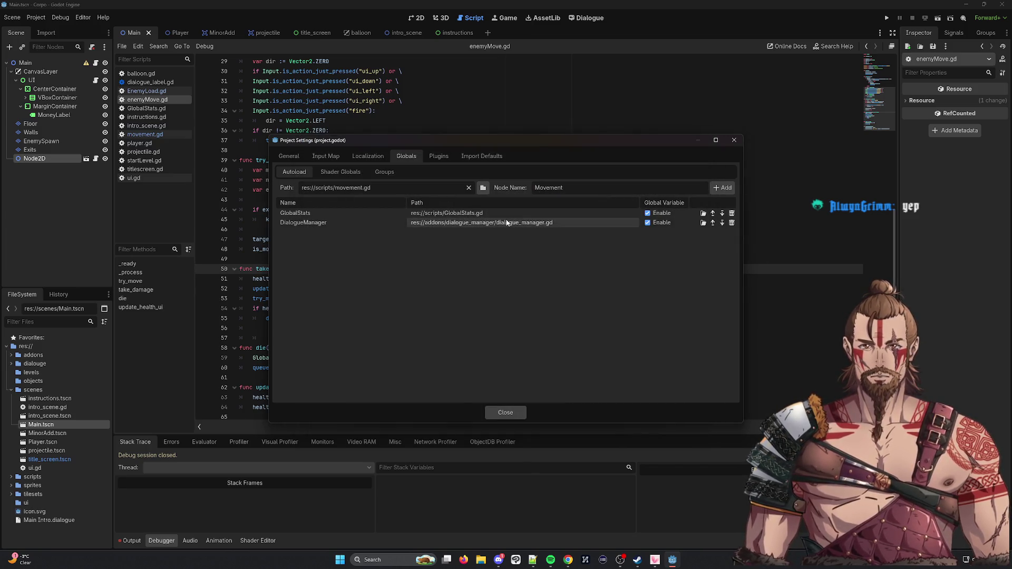
{"action": "left_click", "coordinate": [727, 189]}
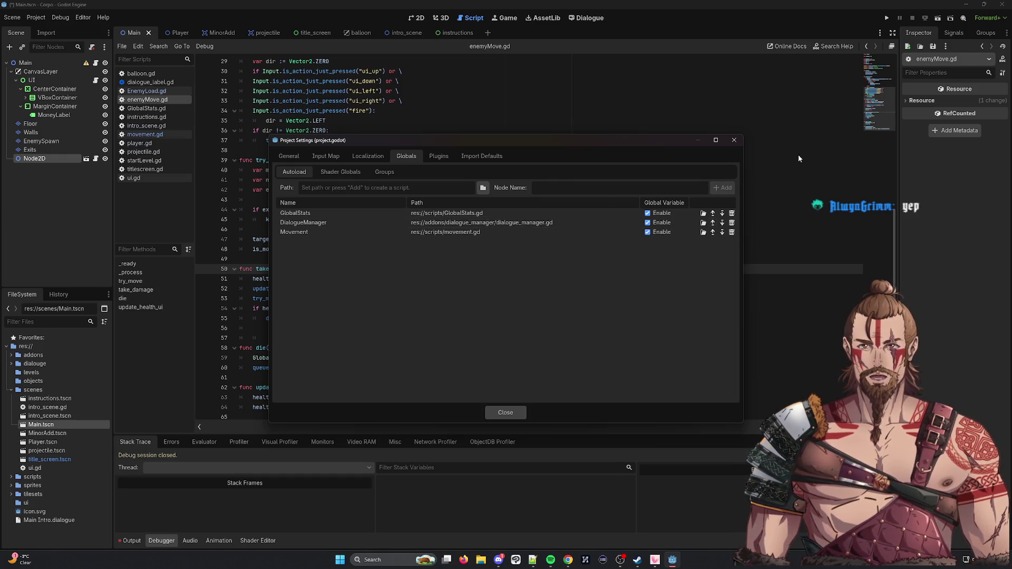
{"action": "left_click", "coordinate": [739, 142]}
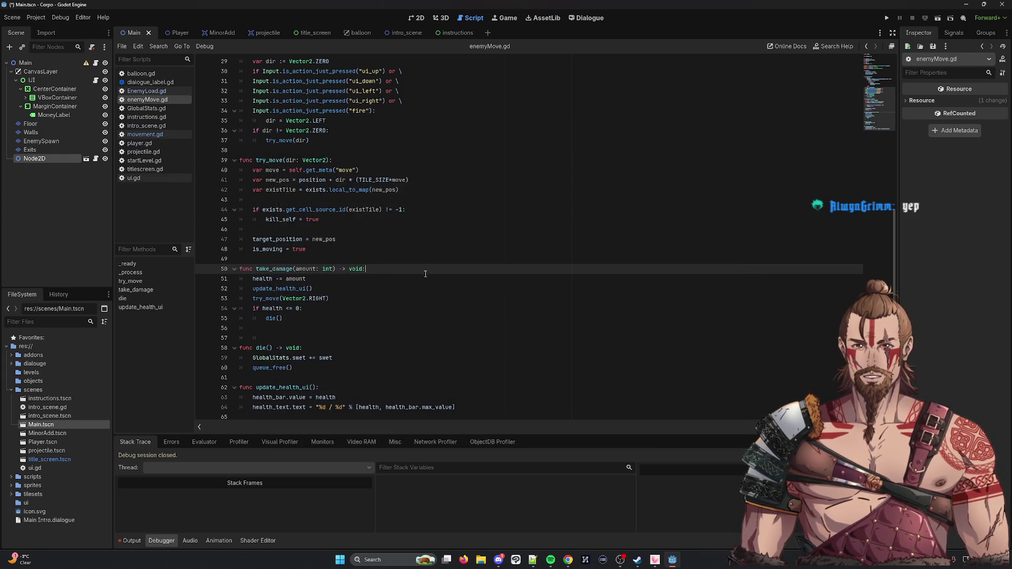
Step: Start a print(Movement.) line after die() in enemyMove.gd, then switch to movement.gd
{"action": "left_click", "coordinate": [309, 317]}
{"action": "key", "text": "Return"}
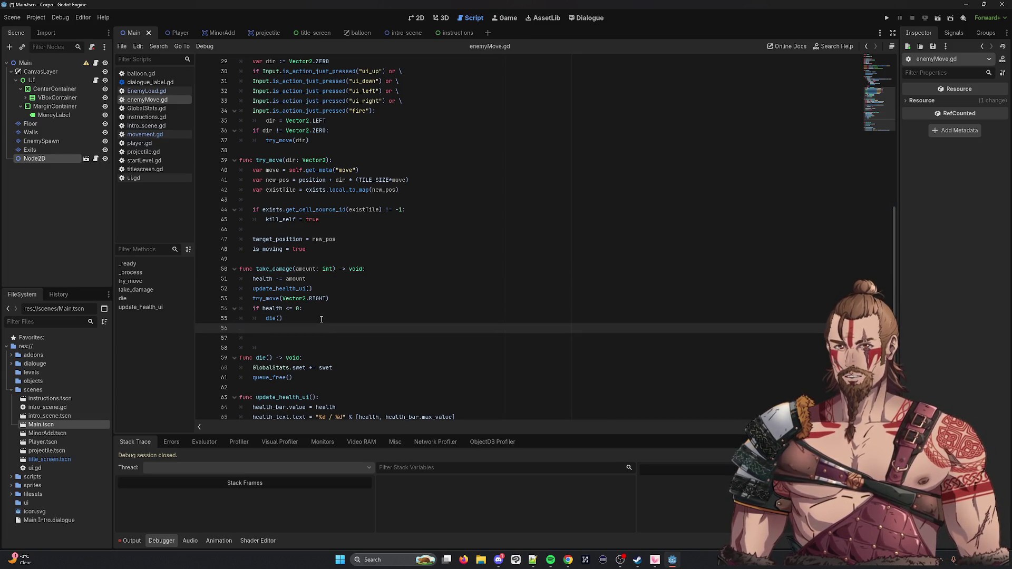
{"action": "type", "text": "print(mo"}
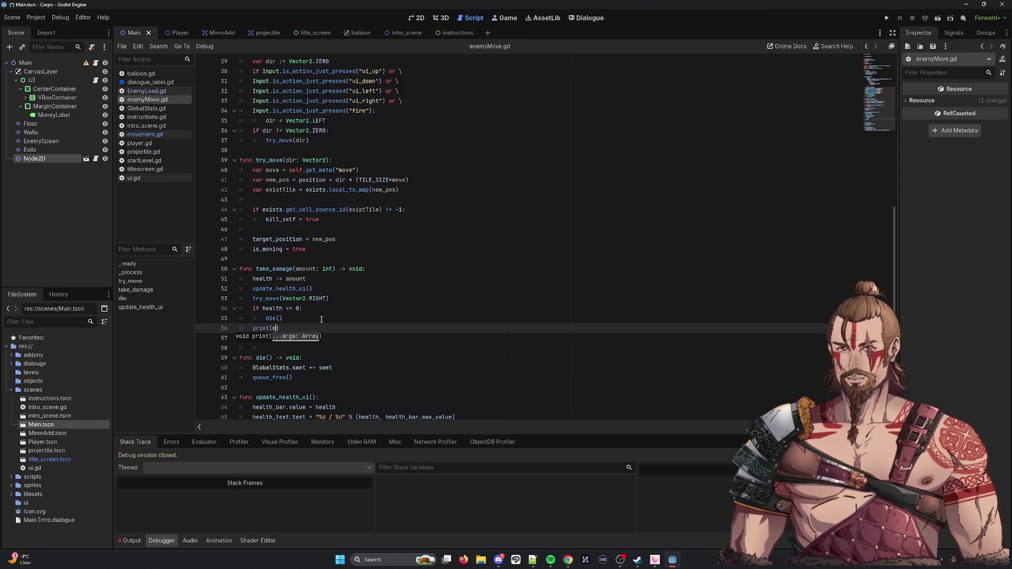
{"action": "key", "text": "BackSpace"}
{"action": "key", "text": "BackSpace"}
{"action": "type", "text": "Movement"}
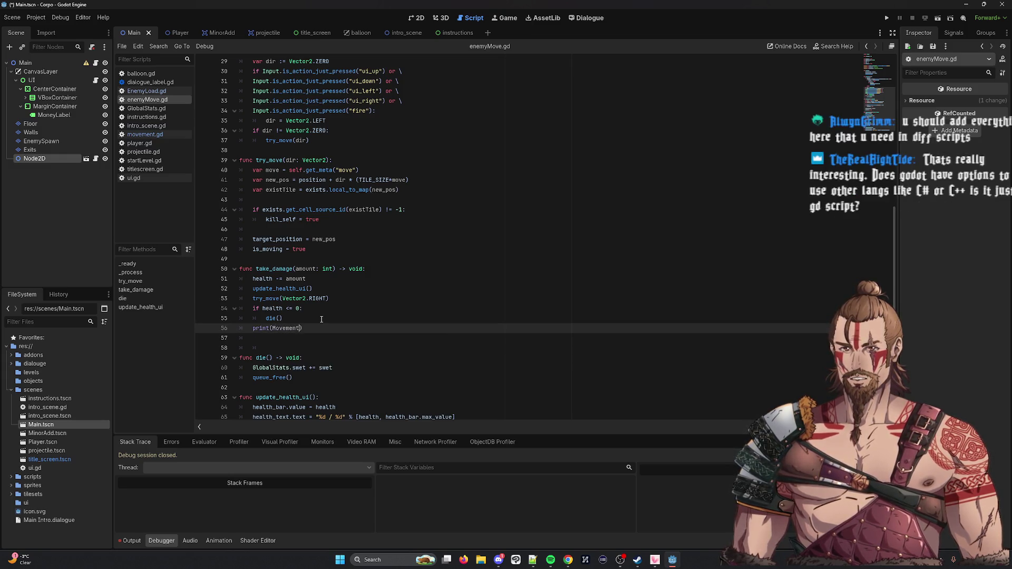
{"action": "type", "text": "."}
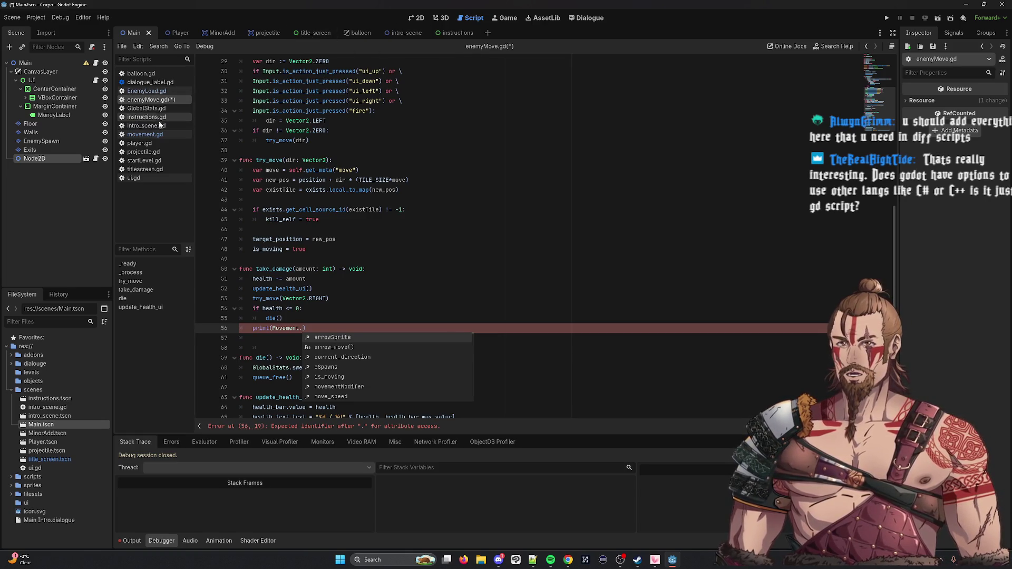
{"action": "left_click", "coordinate": [145, 135]}
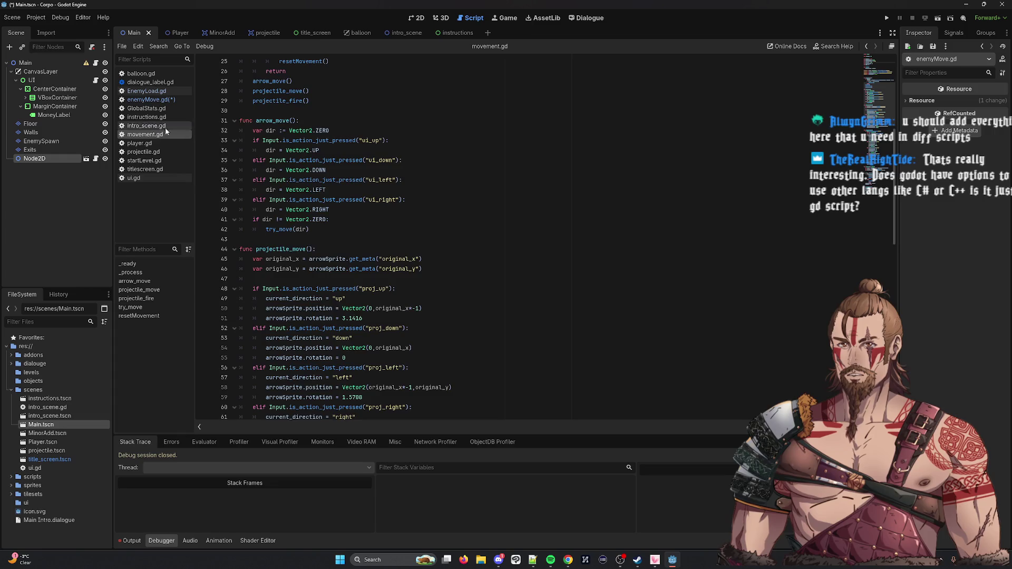
Step: Select current_direction on line 7 of movement.gd, then open ui.gd
{"action": "scroll", "coordinate": [269, 136], "scroll_direction": "up", "scroll_amount": 5}
{"action": "double_click", "coordinate": [281, 121]}
{"action": "left_click", "coordinate": [142, 178]}
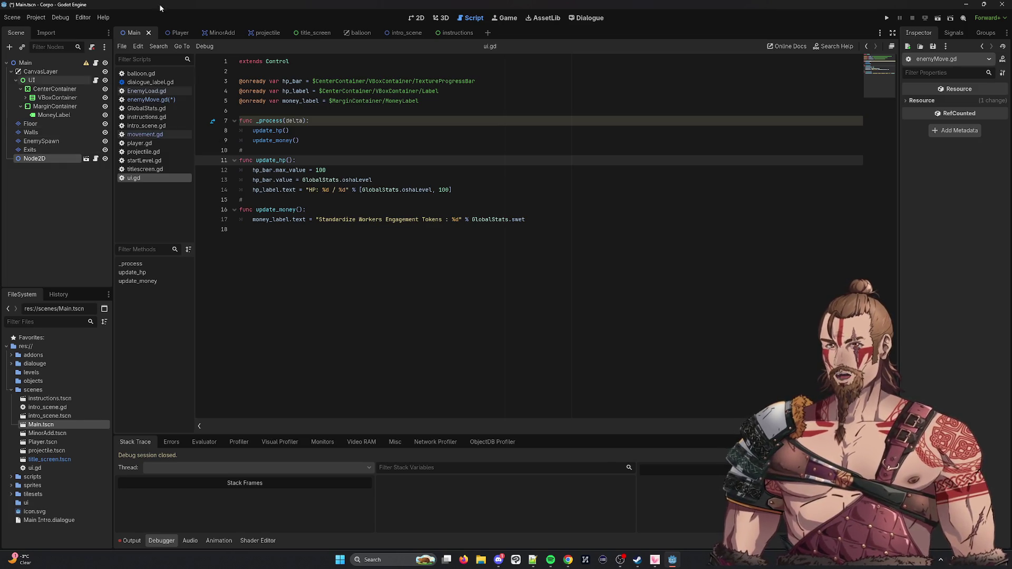
Step: Check the Main node's context menu, dismiss it, and return to enemyMove.gd
{"action": "right_click", "coordinate": [40, 61]}
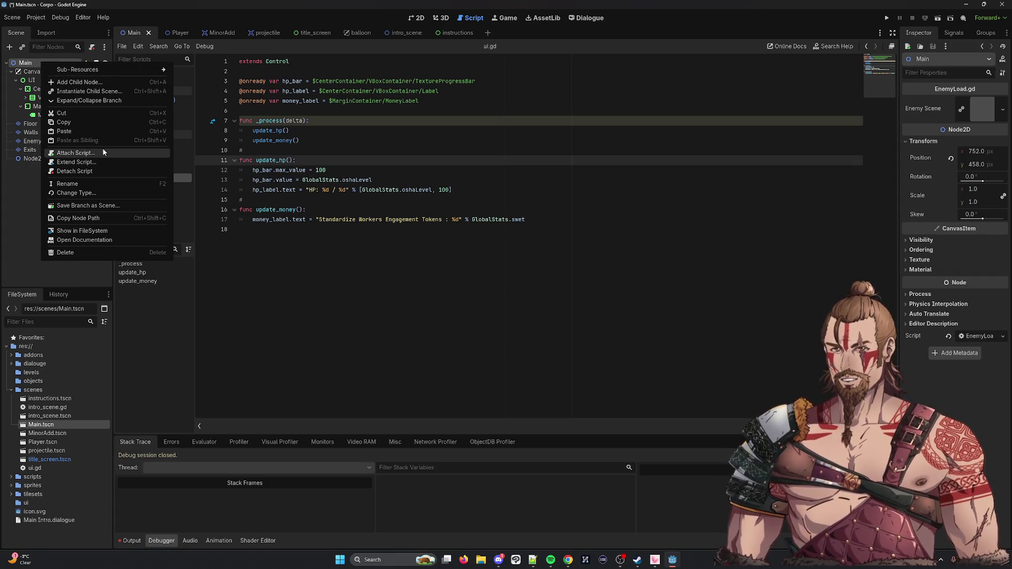
{"action": "left_click", "coordinate": [502, 224]}
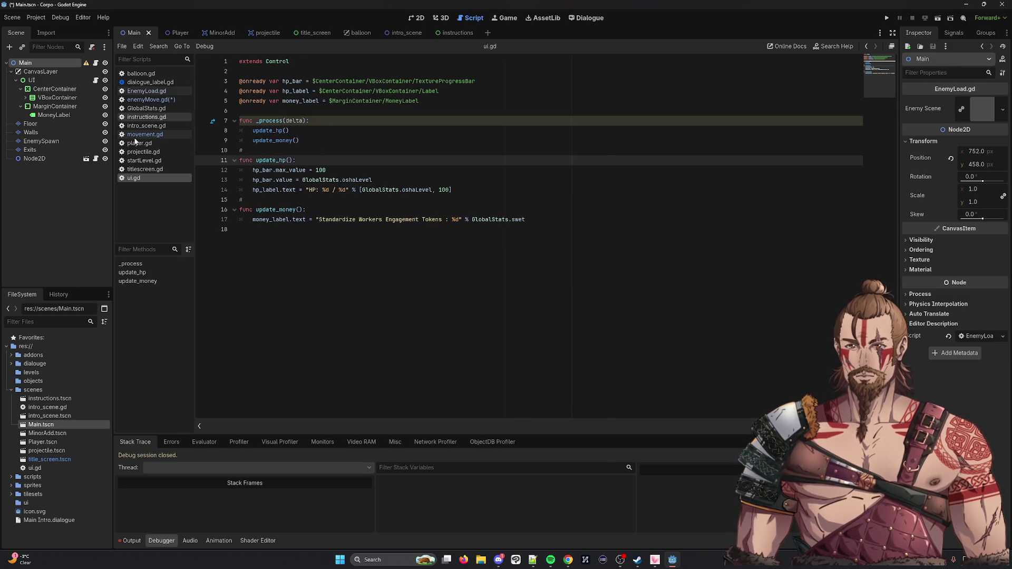
{"action": "left_click", "coordinate": [153, 99]}
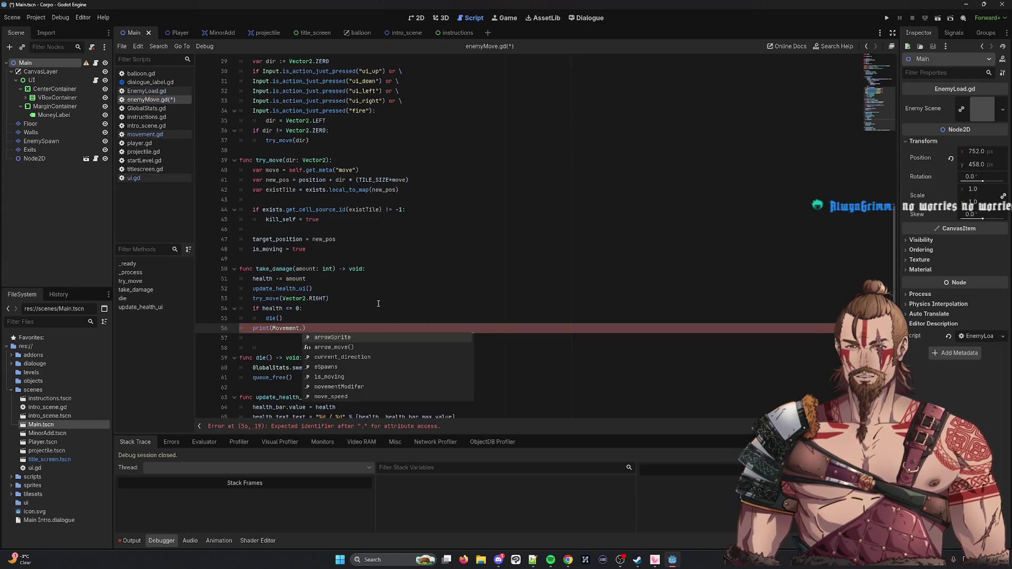
Step: Complete the print as Movement.current_direction, save enemyMove.gd, and run the game
{"action": "key", "text": "Down"}
{"action": "key", "text": "Down"}
{"action": "key", "text": "Return"}
{"action": "key", "text": "ctrl+s"}
{"action": "left_click", "coordinate": [886, 17]}
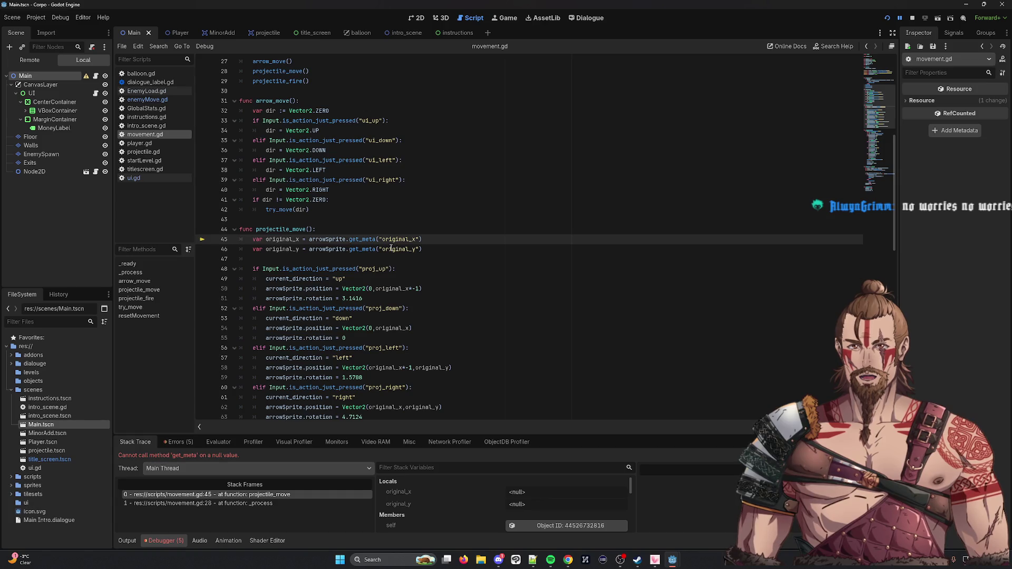
Step: Inspect arrowSprite at movement.gd line 45, then stop and rerun the scene
{"action": "mouse_move", "coordinate": [391, 249]}
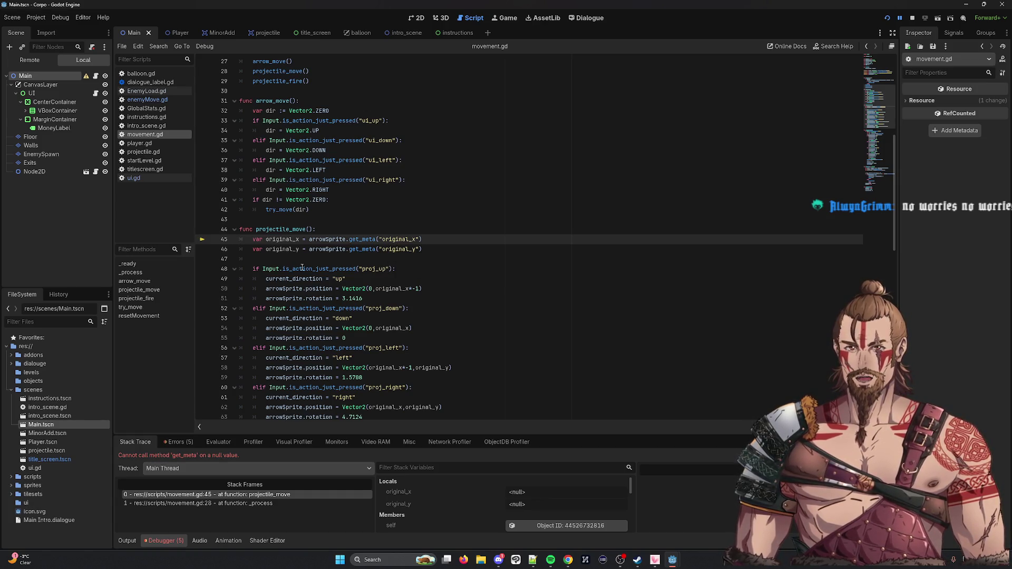
{"action": "double_click", "coordinate": [333, 238]}
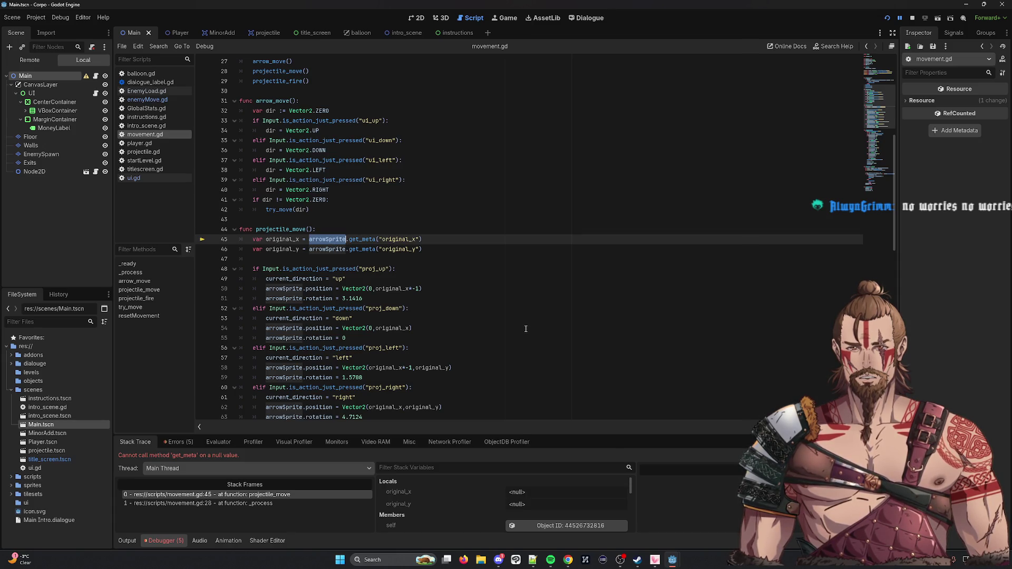
{"action": "scroll", "coordinate": [522, 326], "scroll_direction": "up", "scroll_amount": 9}
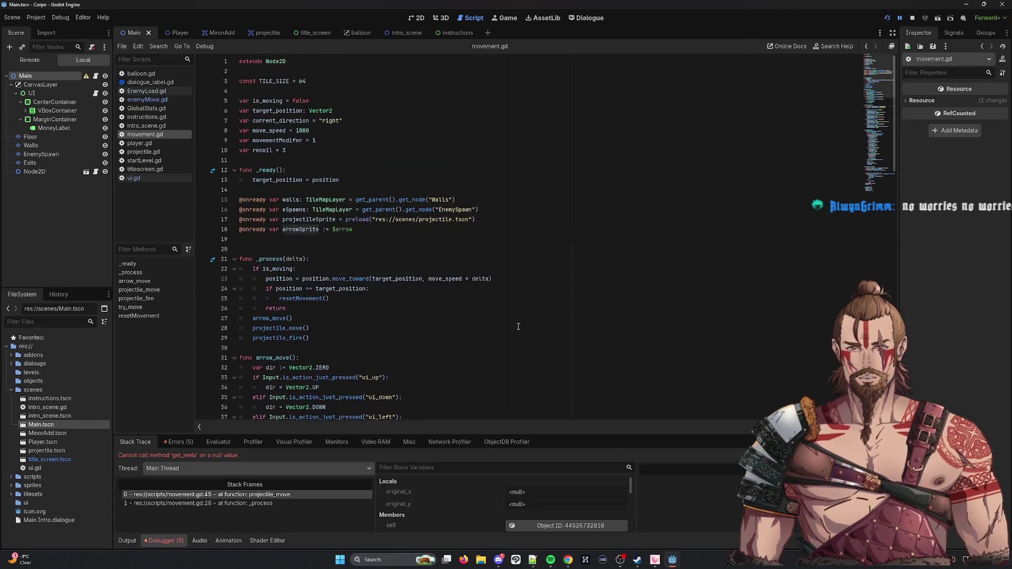
{"action": "left_click", "coordinate": [911, 20]}
{"action": "left_click", "coordinate": [937, 20]}
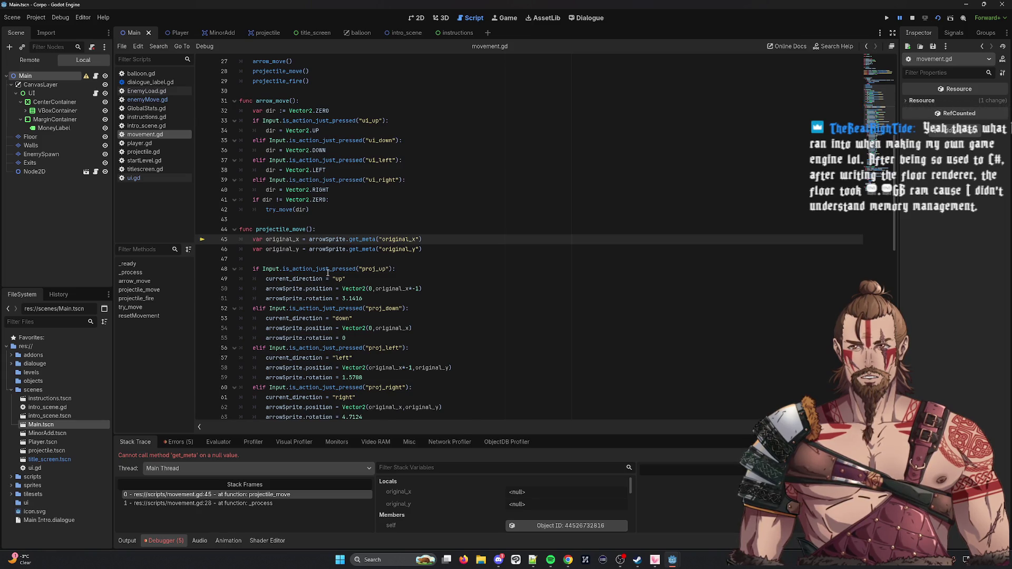
{"action": "scroll", "coordinate": [328, 272], "scroll_direction": "down", "scroll_amount": 2}
{"action": "double_click", "coordinate": [319, 181]}
{"action": "scroll", "coordinate": [589, 273], "scroll_direction": "up", "scroll_amount": 10}
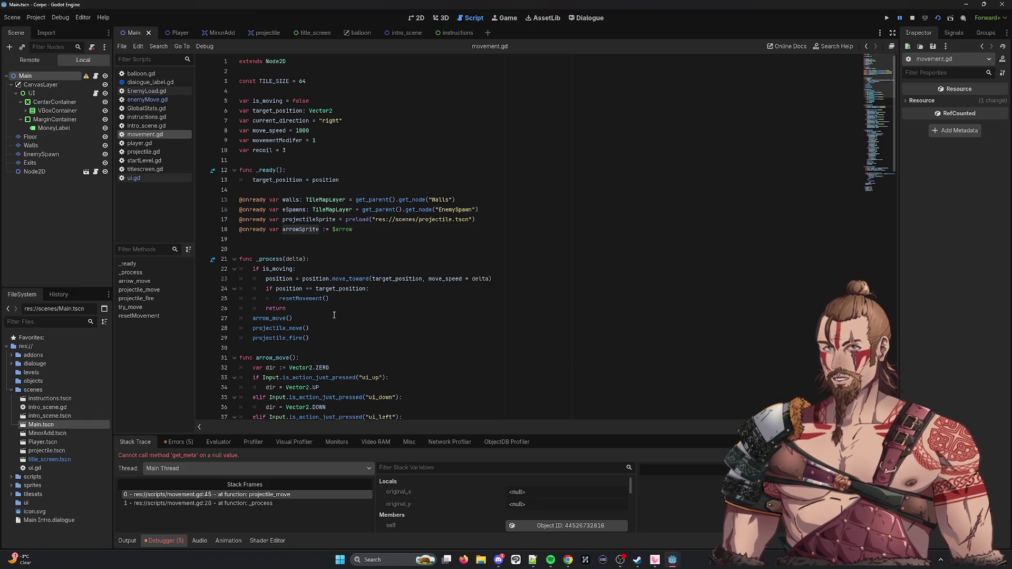
{"action": "left_click", "coordinate": [366, 233]}
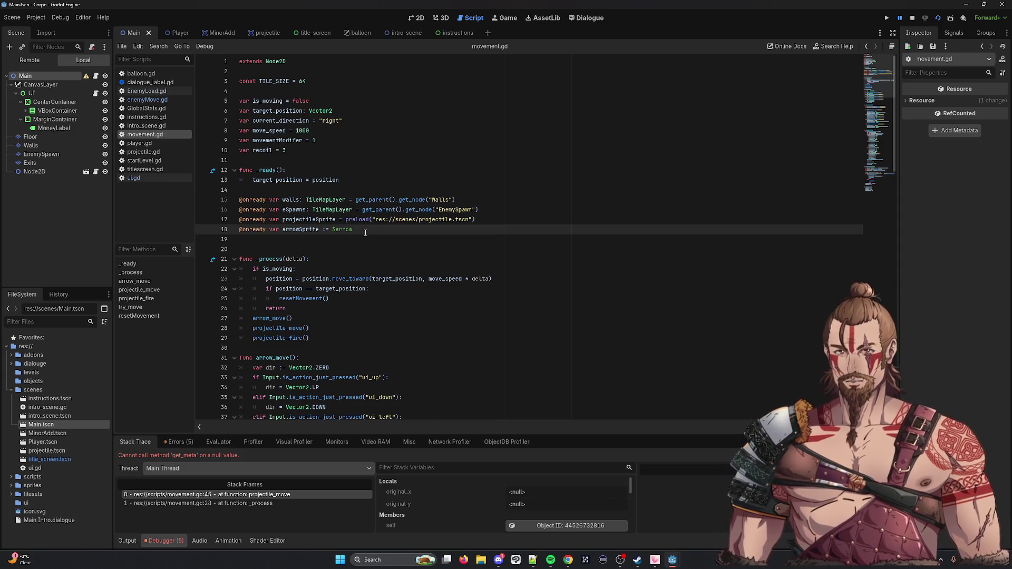
{"action": "double_click", "coordinate": [289, 230]}
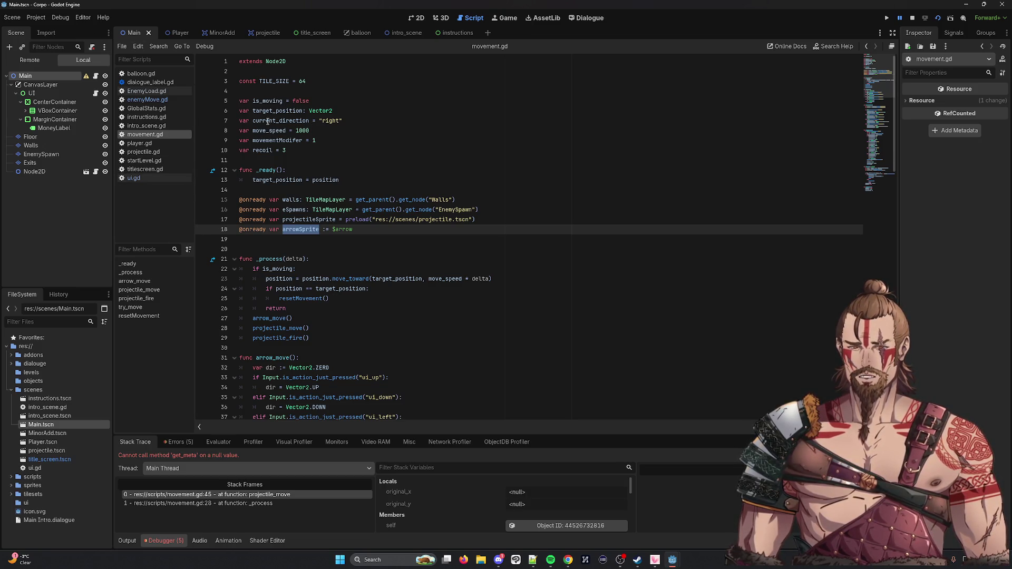
{"action": "mouse_move", "coordinate": [268, 121]}
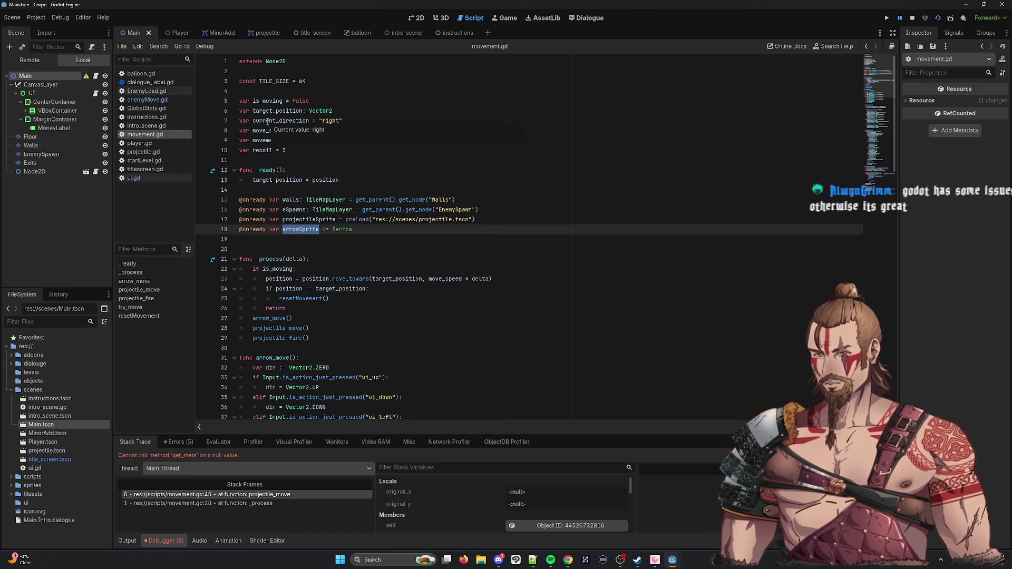
Step: Scroll through movement.gd's projectile_move and try_move code while the null get_meta error shows
{"action": "scroll", "coordinate": [468, 291], "scroll_direction": "down", "scroll_amount": 15}
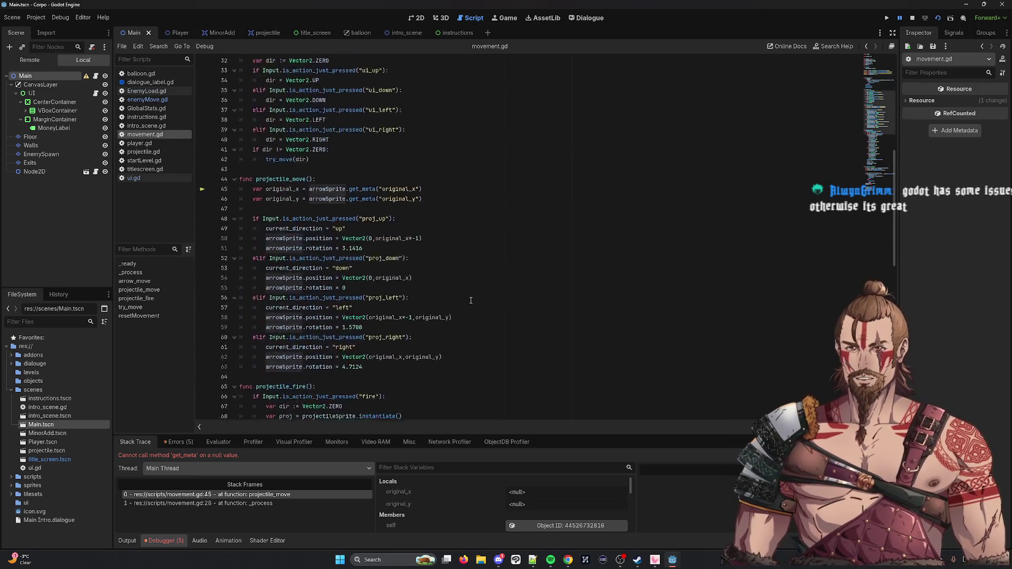
{"action": "scroll", "coordinate": [468, 291], "scroll_direction": "down", "scroll_amount": 9}
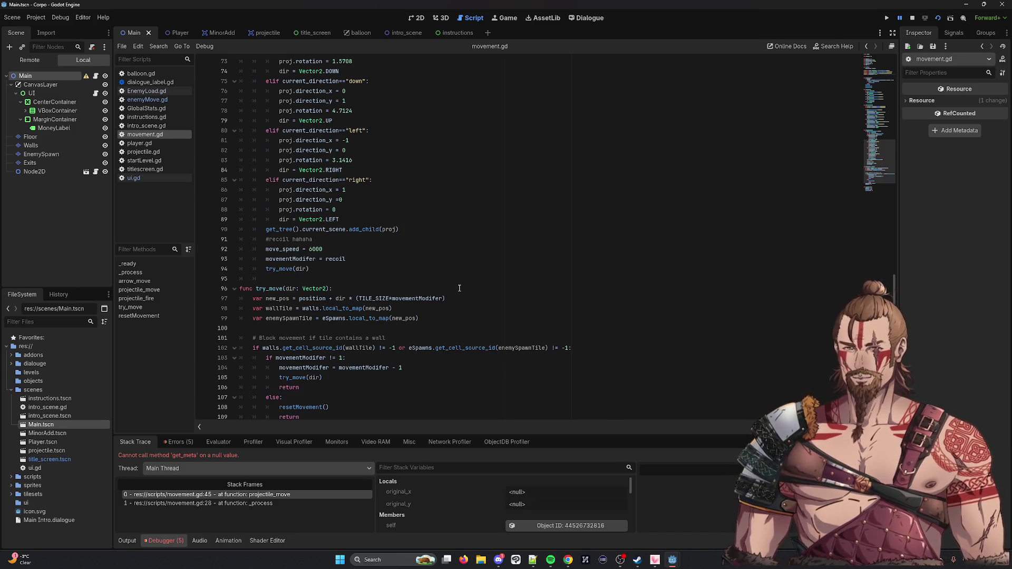
{"action": "scroll", "coordinate": [323, 291], "scroll_direction": "up", "scroll_amount": 15}
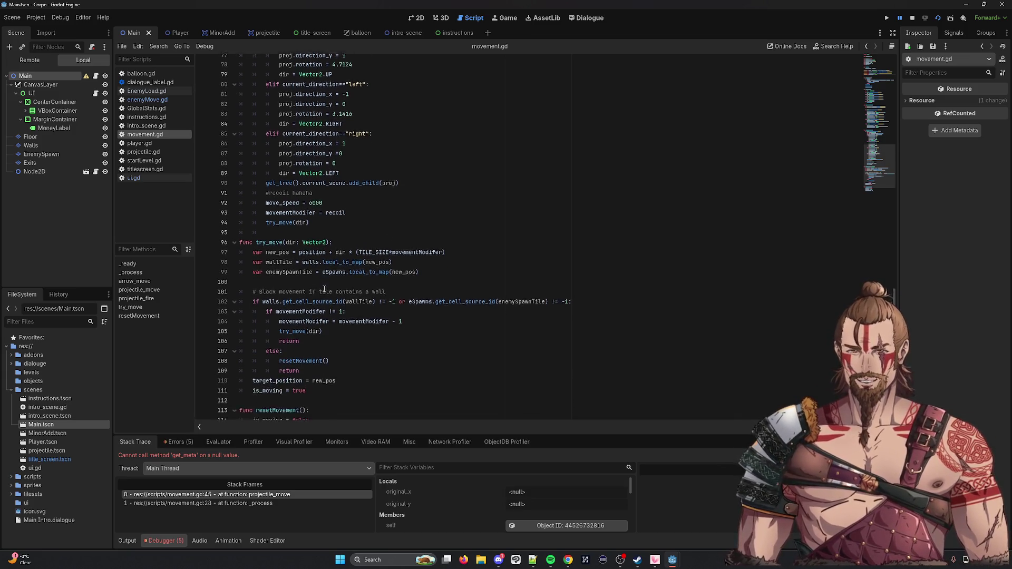
Step: Delete the Movement entry from Project Settings' Autoload list, then bring up GlobalStats.gd
{"action": "left_click", "coordinate": [324, 284], "text": "ctrl"}
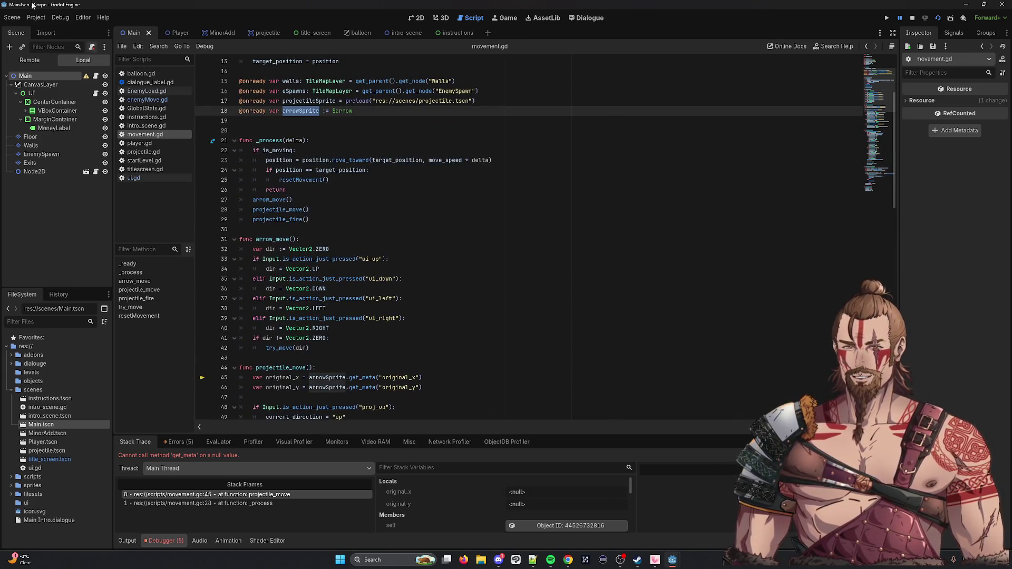
{"action": "left_click", "coordinate": [45, 19]}
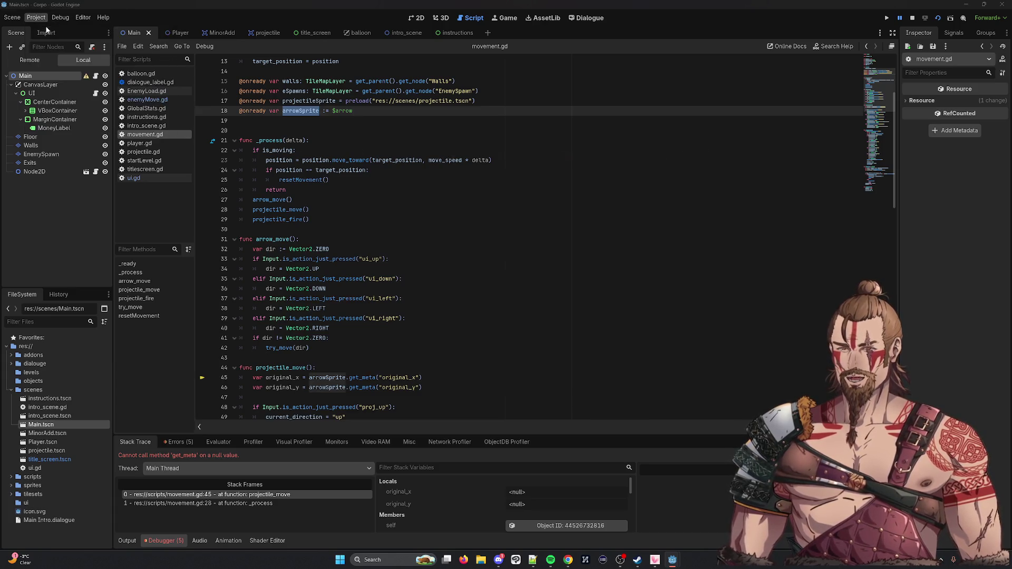
{"action": "left_click", "coordinate": [56, 30]}
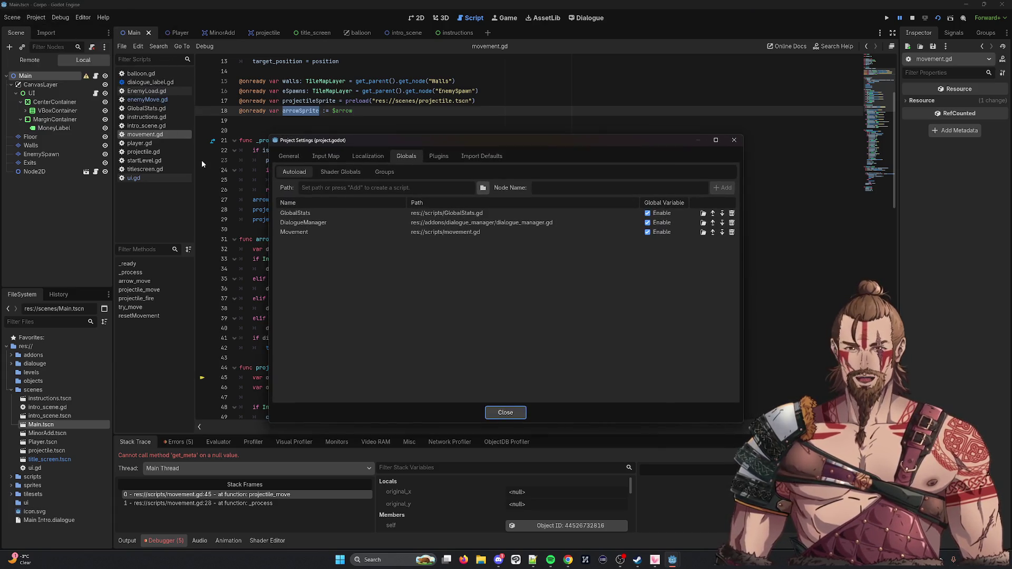
{"action": "left_click", "coordinate": [732, 233]}
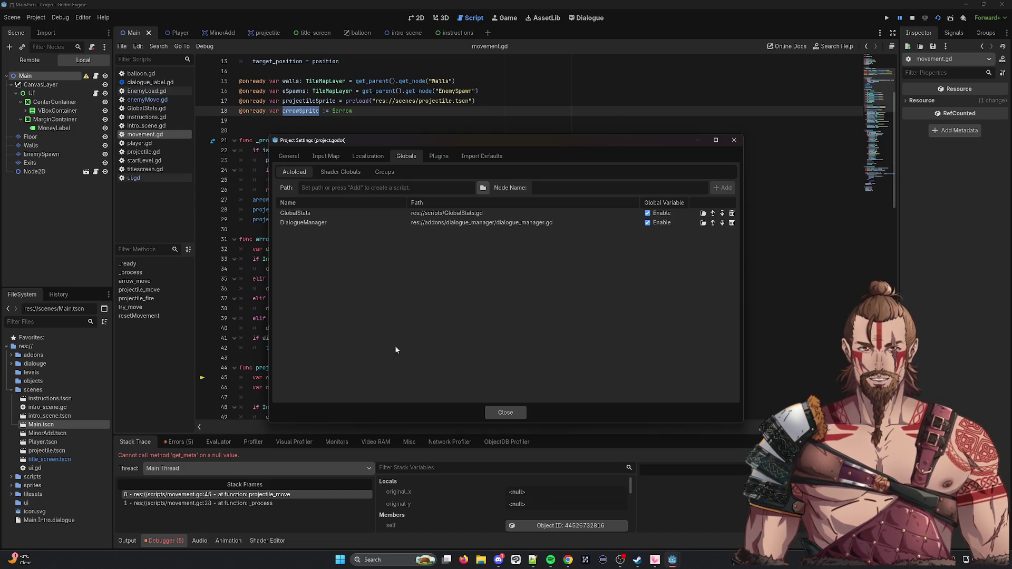
{"action": "left_click", "coordinate": [504, 413]}
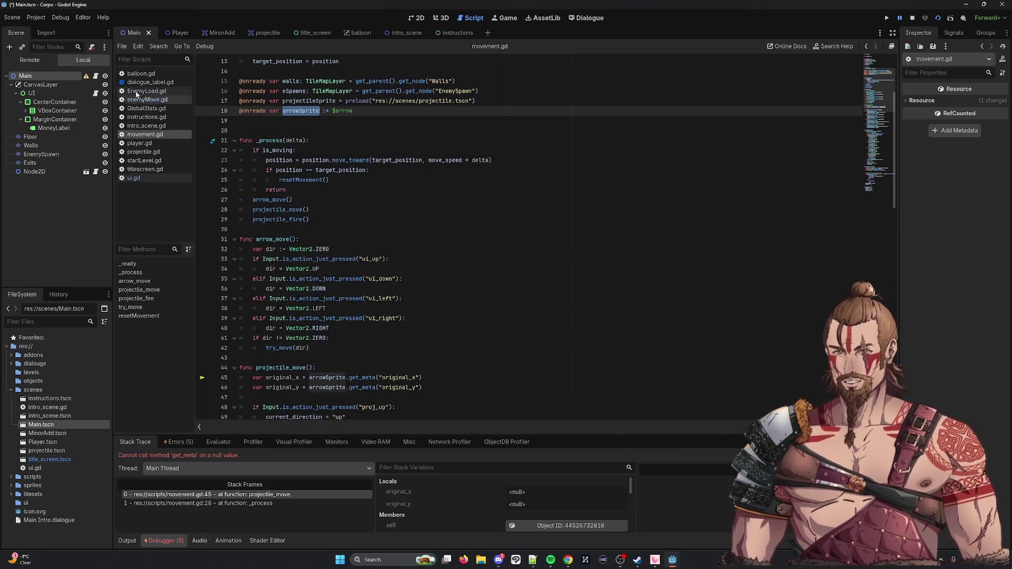
{"action": "left_click", "coordinate": [147, 108]}
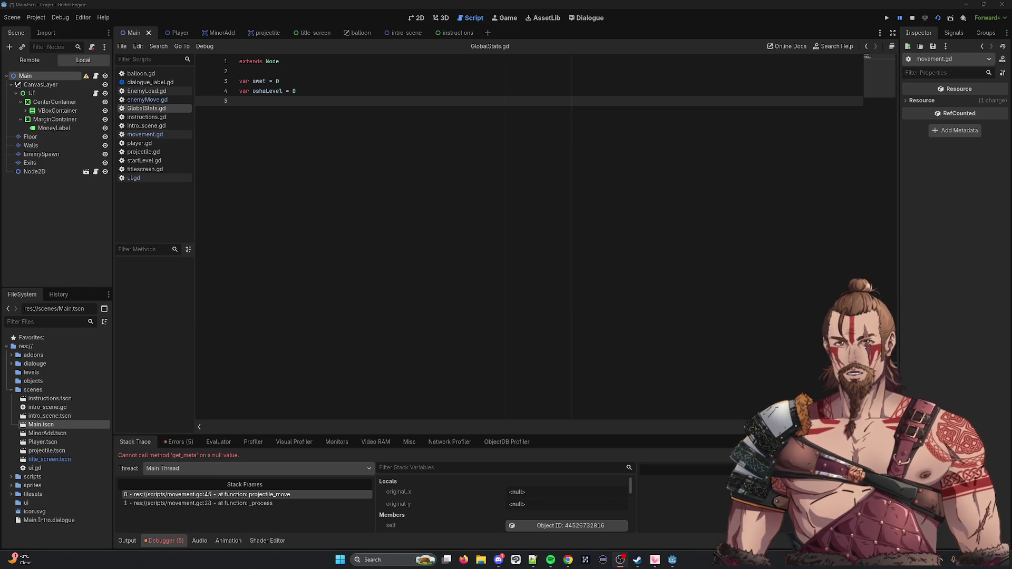
Step: Declare var direction = "" on line 5 of GlobalStats.gd, drop the stray semicolon, and save
{"action": "type", "text": "var "}
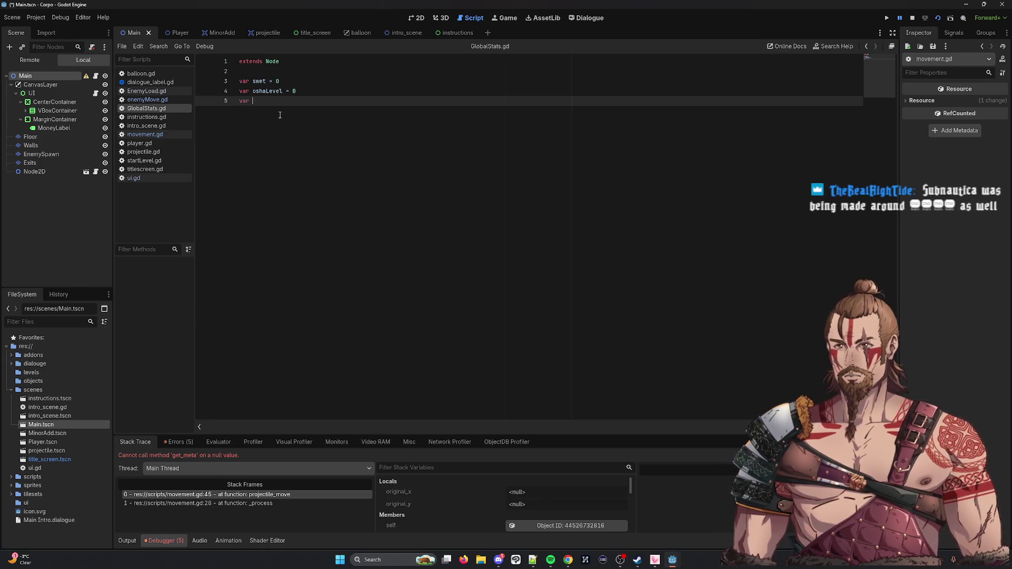
{"action": "type", "text": "direction"}
{"action": "key", "text": "ctrl+s"}
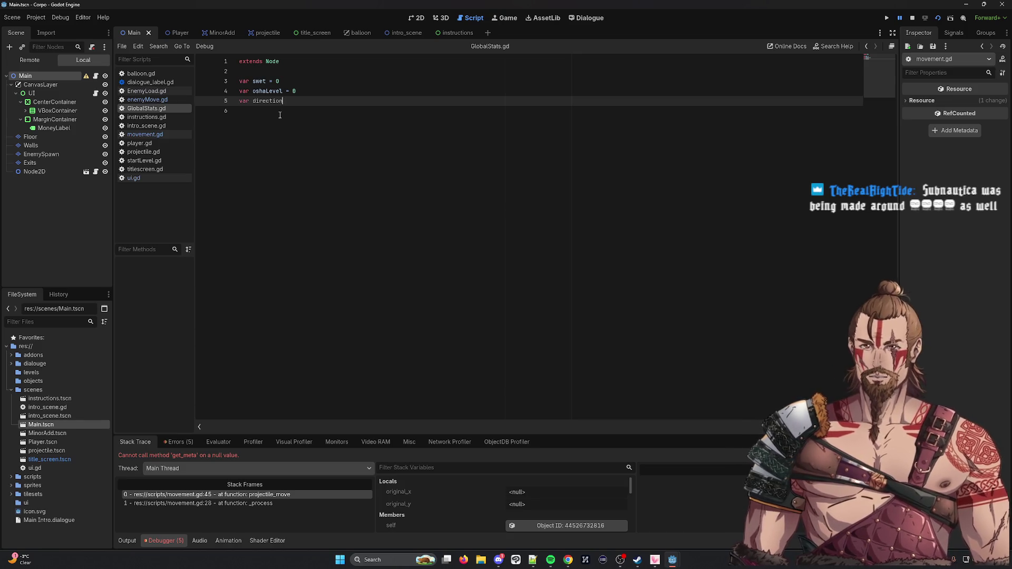
{"action": "type", "text": " ="}
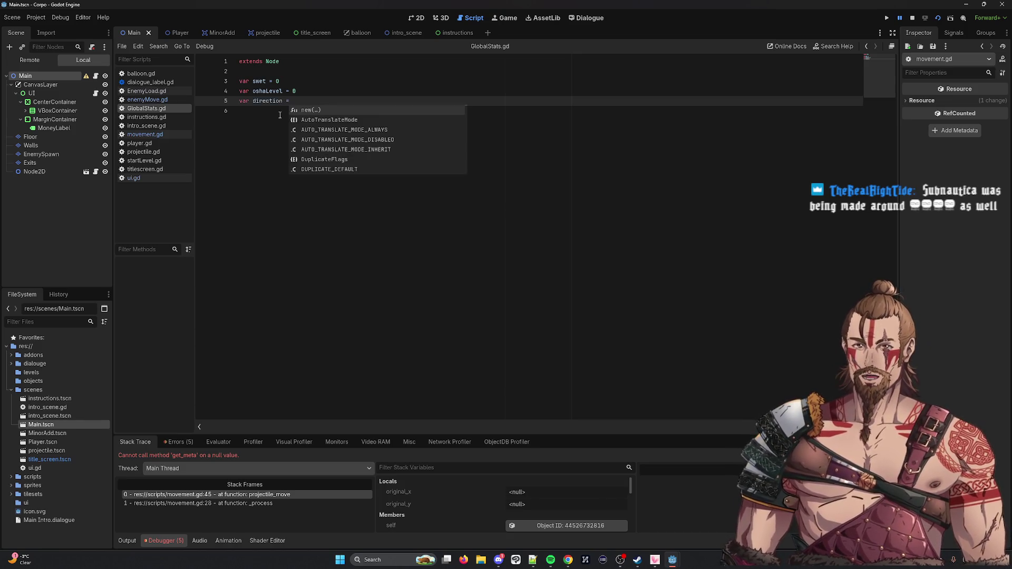
{"action": "type", "text": "\"\";"}
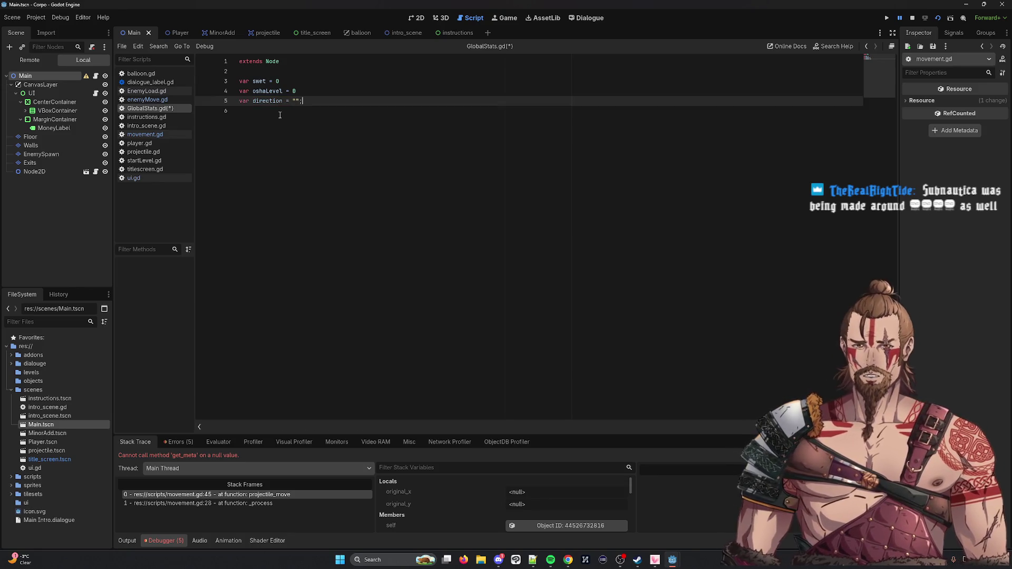
{"action": "key", "text": "ctrl+s"}
{"action": "key", "text": "BackSpace"}
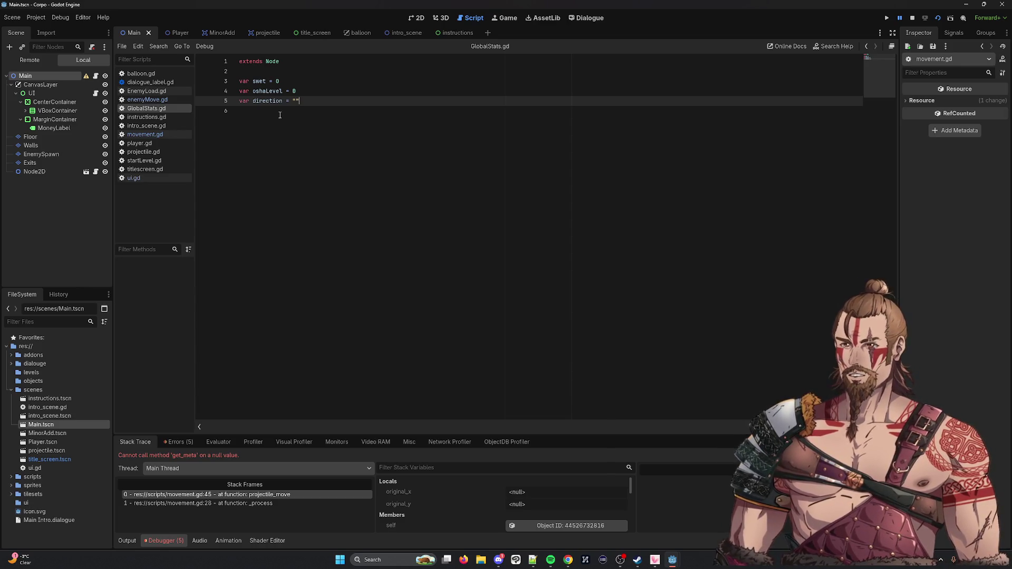
{"action": "key", "text": "XF86AudioLowerVolume"}
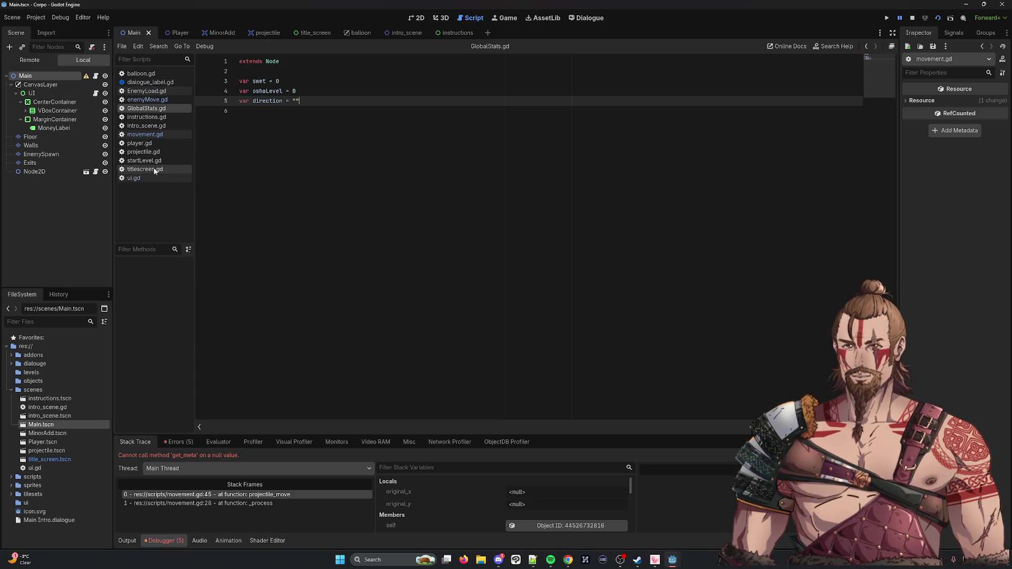
{"action": "double_click", "coordinate": [267, 101]}
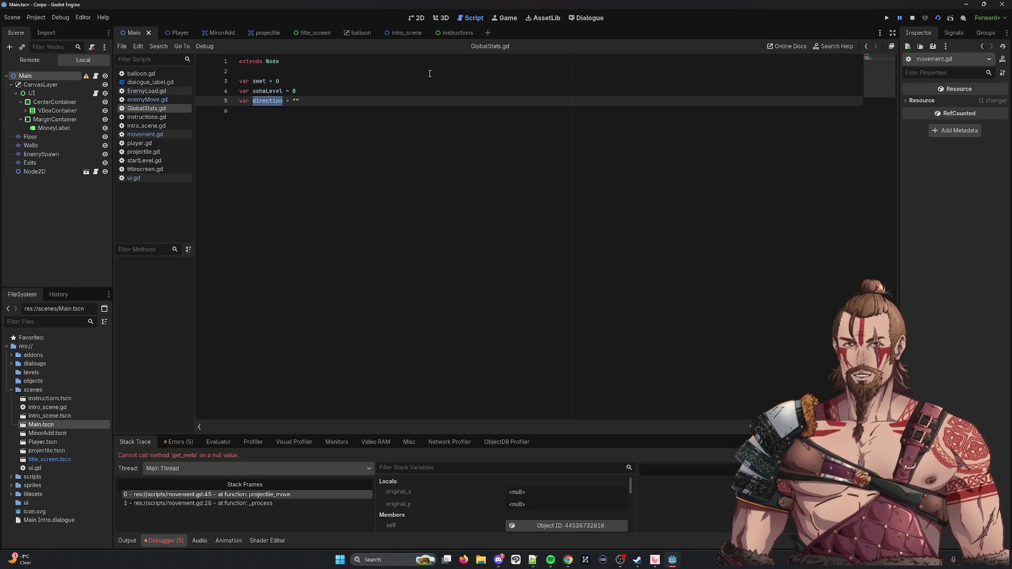
{"action": "left_click", "coordinate": [60, 18]}
{"action": "mouse_move", "coordinate": [37, 17]}
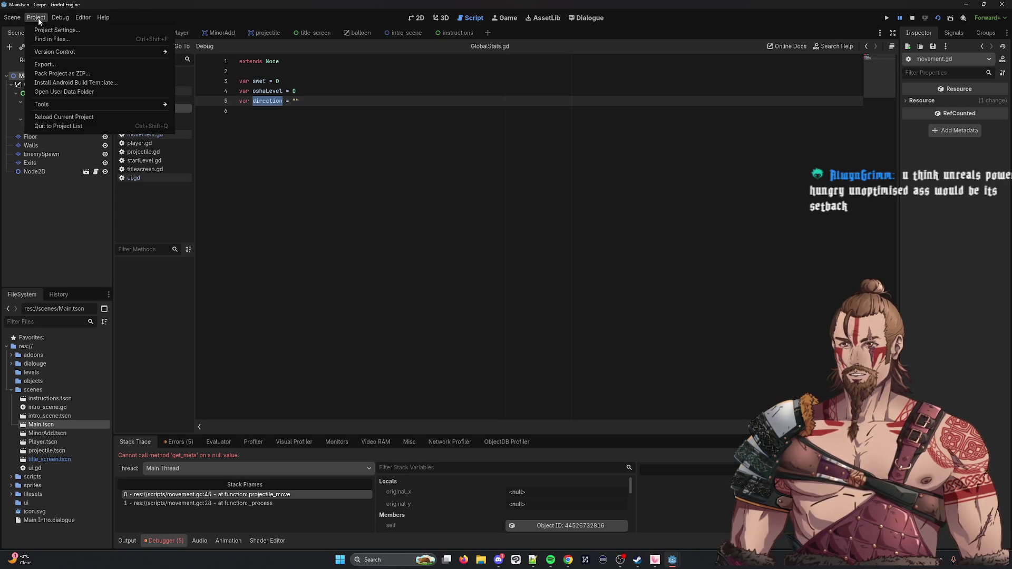
{"action": "left_click", "coordinate": [57, 30]}
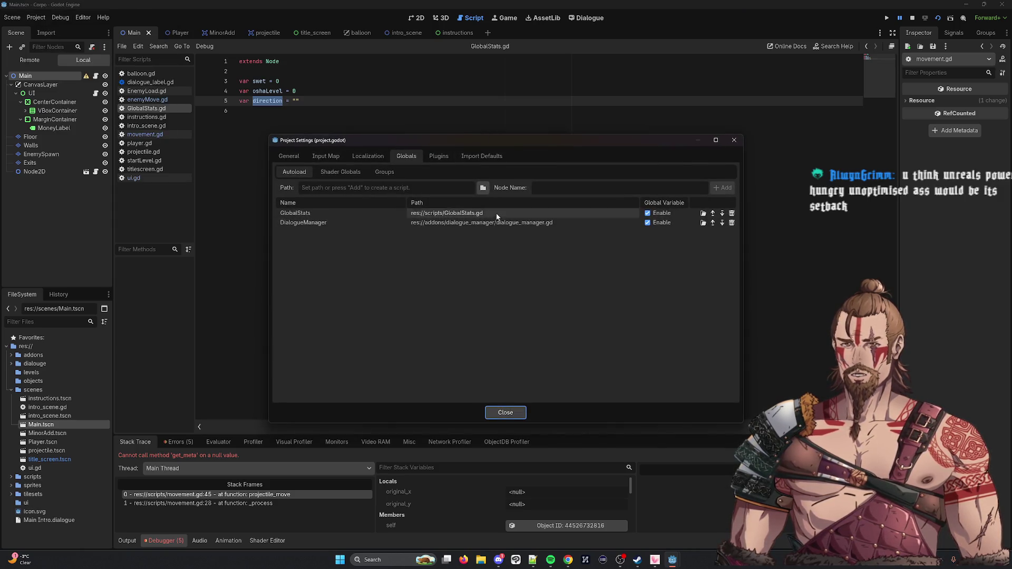
{"action": "left_click", "coordinate": [504, 412]}
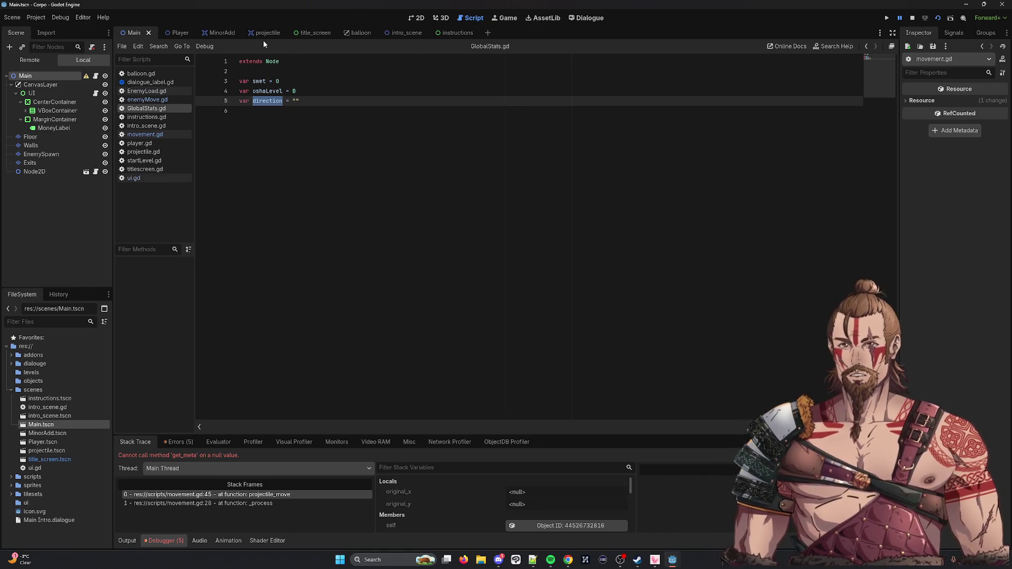
{"action": "left_click", "coordinate": [217, 33]}
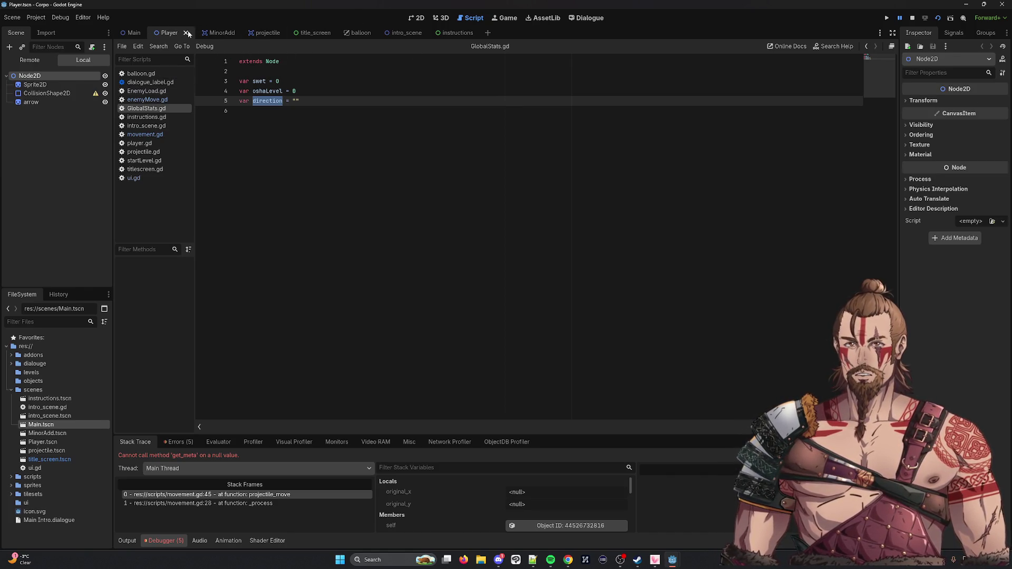
Step: Switch to the projectile scene and show movement.gd with arrowSprite declared from $arrow on line 18
{"action": "left_click", "coordinate": [269, 32]}
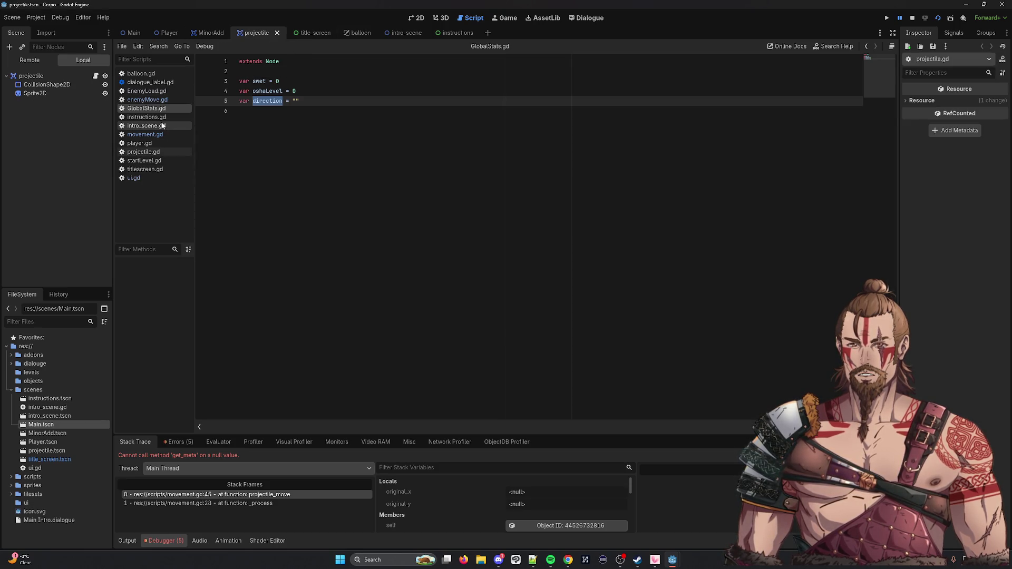
{"action": "left_click", "coordinate": [141, 118]}
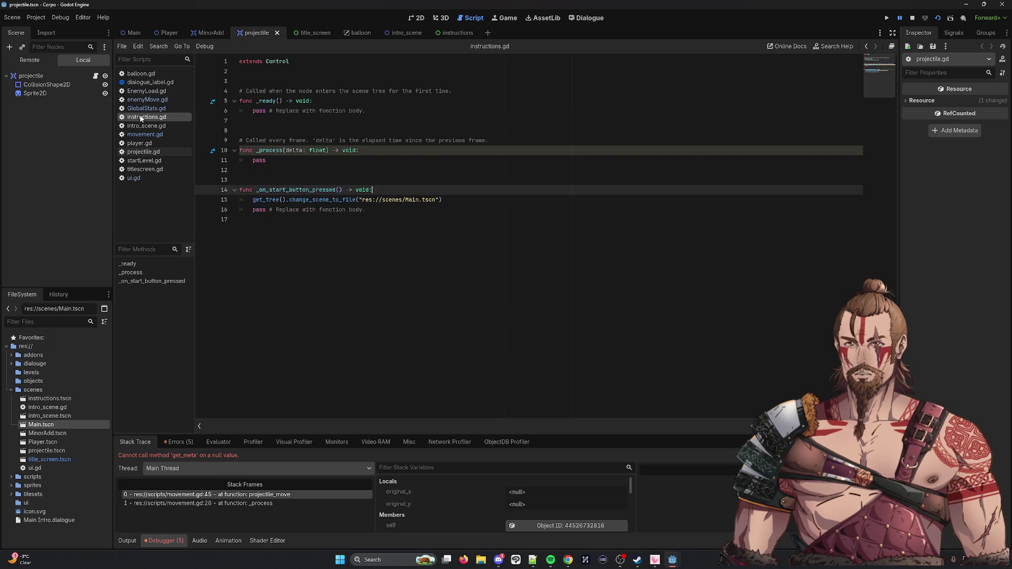
{"action": "left_click", "coordinate": [145, 127]}
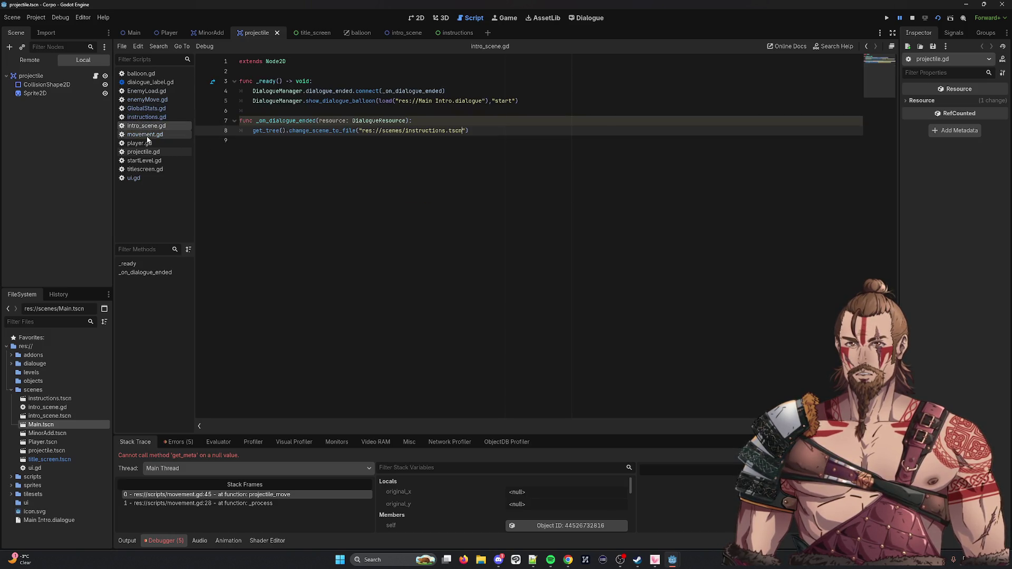
{"action": "left_click", "coordinate": [148, 136]}
{"action": "left_click", "coordinate": [147, 145]}
{"action": "left_click", "coordinate": [144, 135]}
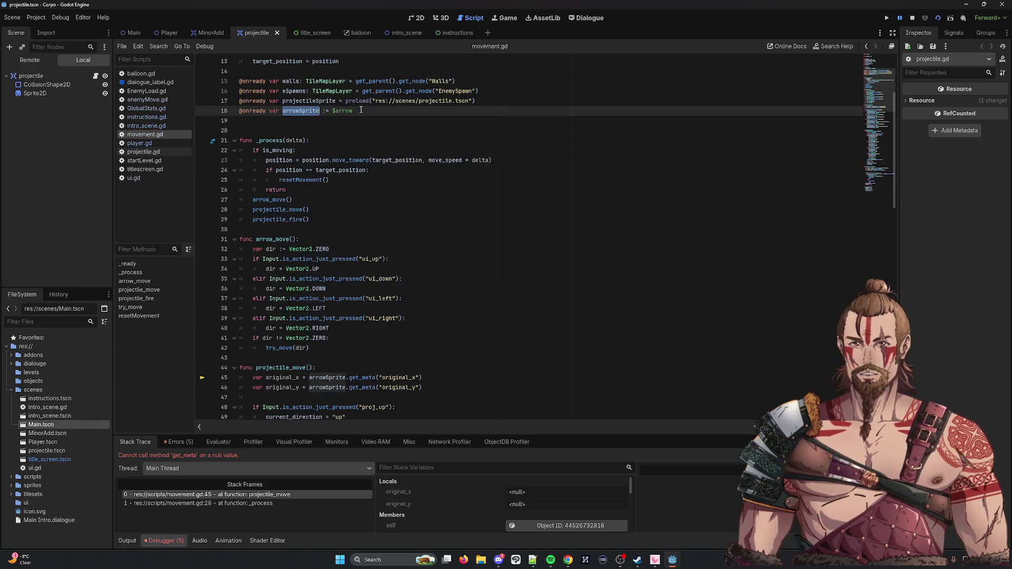
{"action": "scroll", "coordinate": [411, 180], "scroll_direction": "down", "scroll_amount": 2}
{"action": "scroll", "coordinate": [326, 221], "scroll_direction": "up", "scroll_amount": 2}
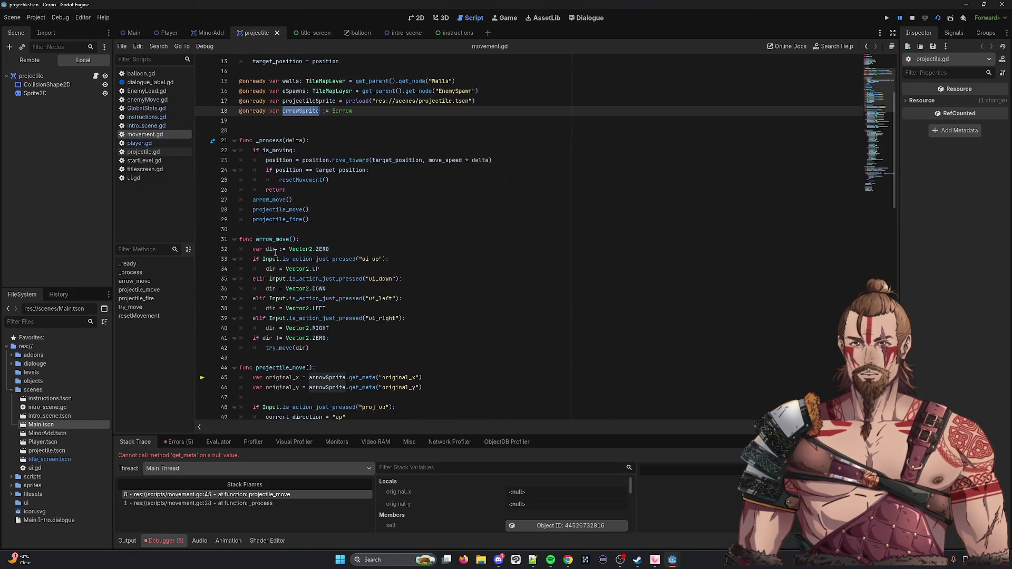
{"action": "scroll", "coordinate": [305, 97], "scroll_direction": "up", "scroll_amount": 2}
{"action": "double_click", "coordinate": [277, 81]}
{"action": "scroll", "coordinate": [381, 100], "scroll_direction": "up", "scroll_amount": 2}
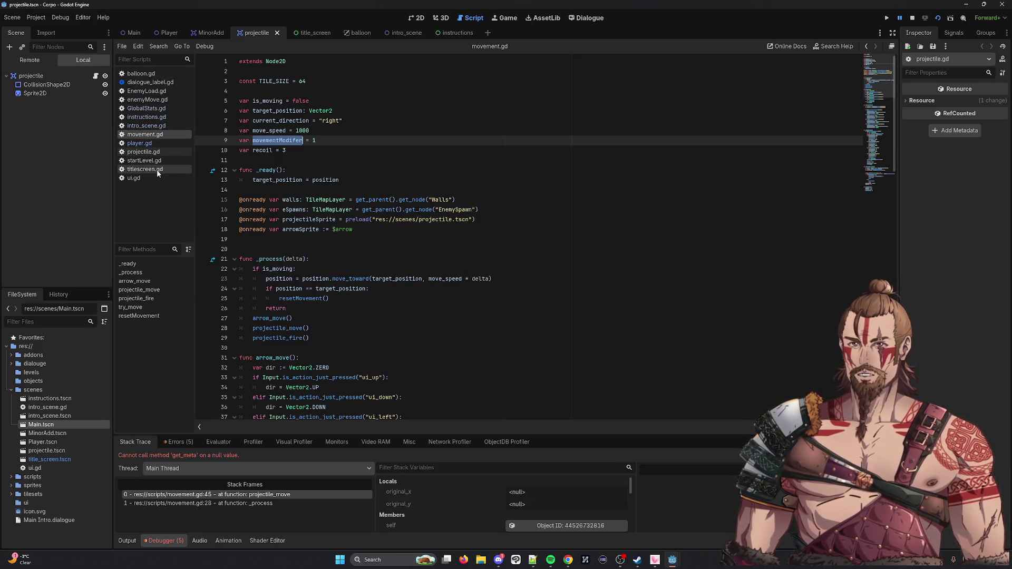
{"action": "left_click", "coordinate": [142, 179]}
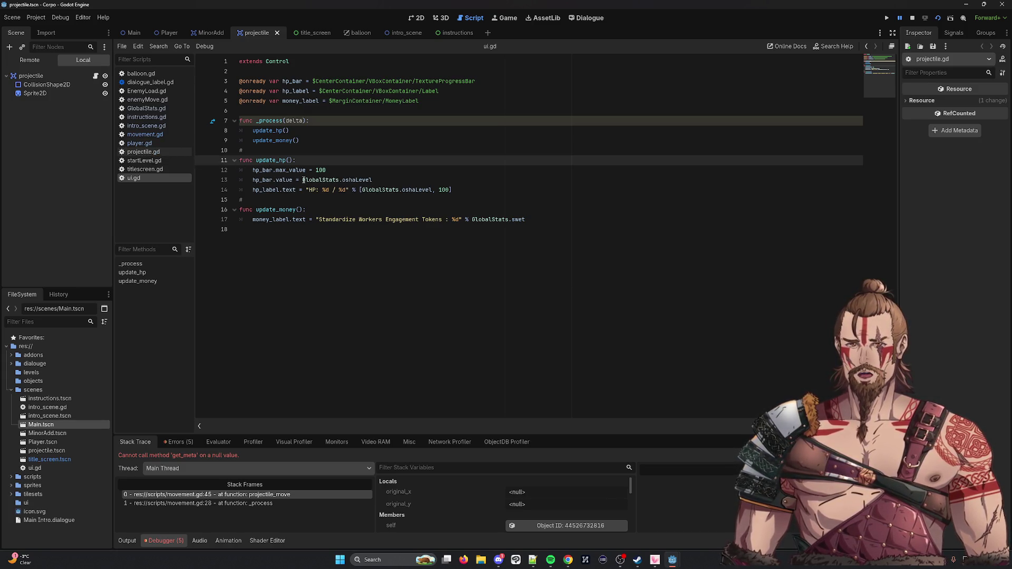
{"action": "mouse_move", "coordinate": [304, 180]}
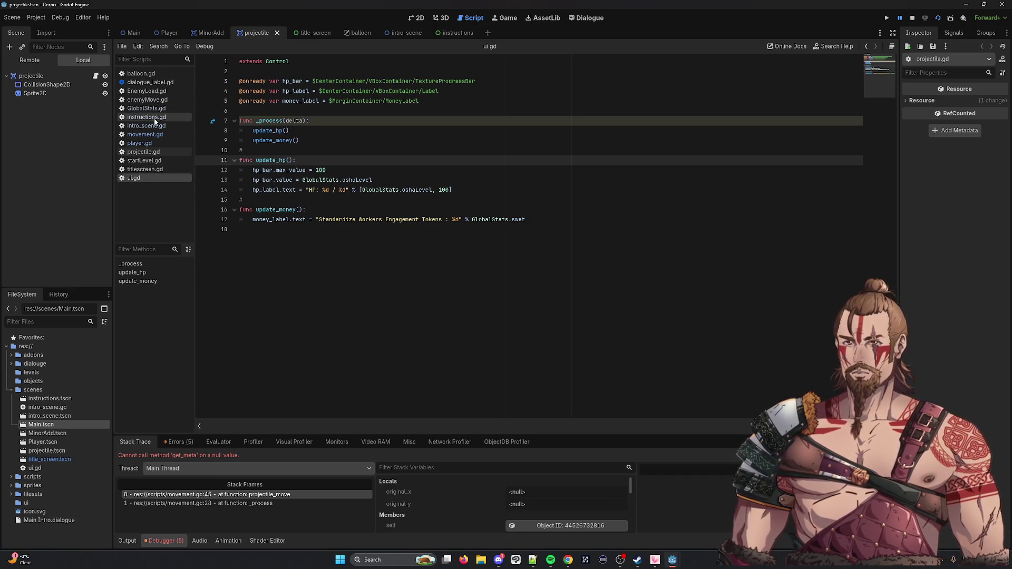
{"action": "left_click", "coordinate": [145, 135]}
{"action": "scroll", "coordinate": [424, 215], "scroll_direction": "down", "scroll_amount": 20}
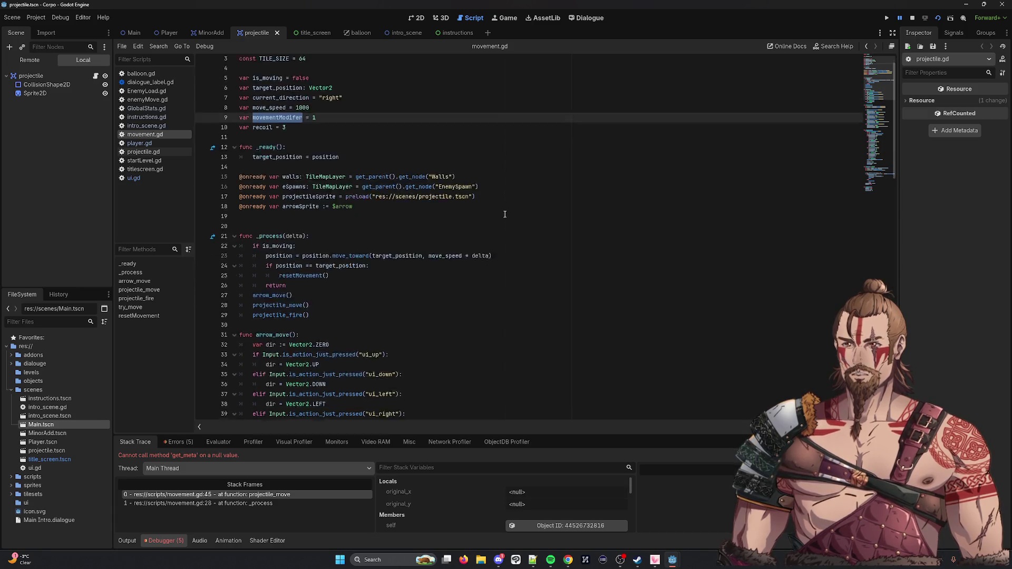